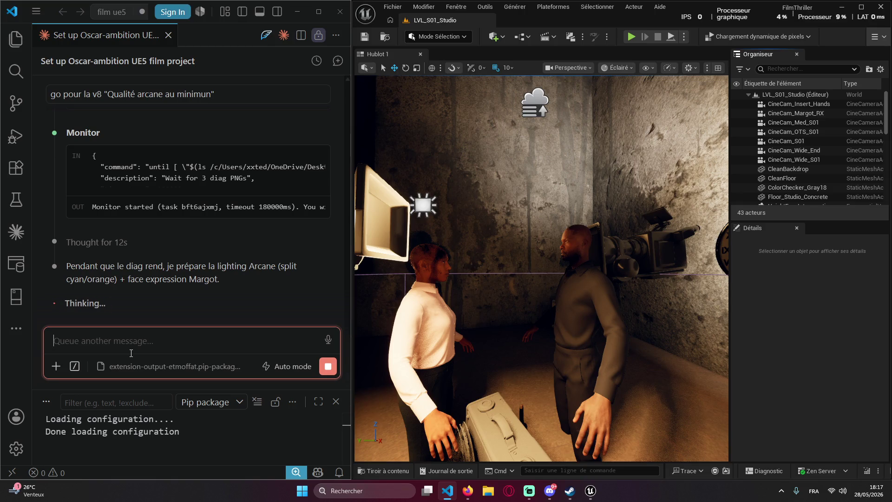
- Scroll through the agent's v8 animation progress in the Claude chat panel
{"action": "scroll", "coordinate": [162, 284], "scroll_direction": "up", "scroll_amount": 5}
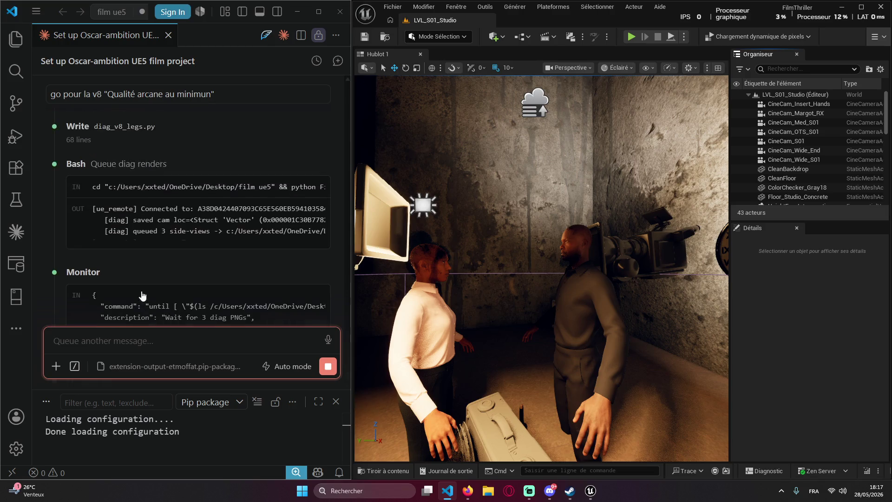
{"action": "scroll", "coordinate": [179, 280], "scroll_direction": "down", "scroll_amount": 5}
{"action": "left_click", "coordinate": [144, 217]}
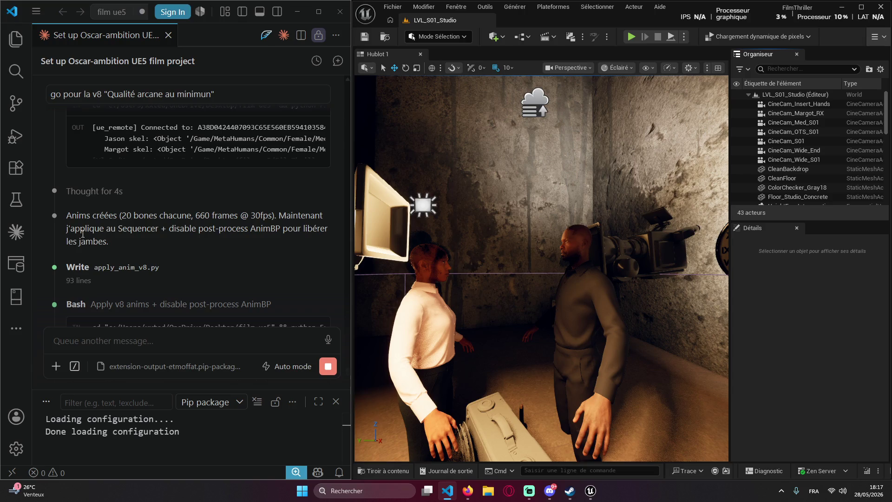
{"action": "scroll", "coordinate": [258, 236], "scroll_direction": "up", "scroll_amount": 3}
{"action": "scroll", "coordinate": [246, 218], "scroll_direction": "down", "scroll_amount": 3}
{"action": "scroll", "coordinate": [218, 195], "scroll_direction": "up", "scroll_amount": 3}
{"action": "scroll", "coordinate": [186, 198], "scroll_direction": "up", "scroll_amount": 2}
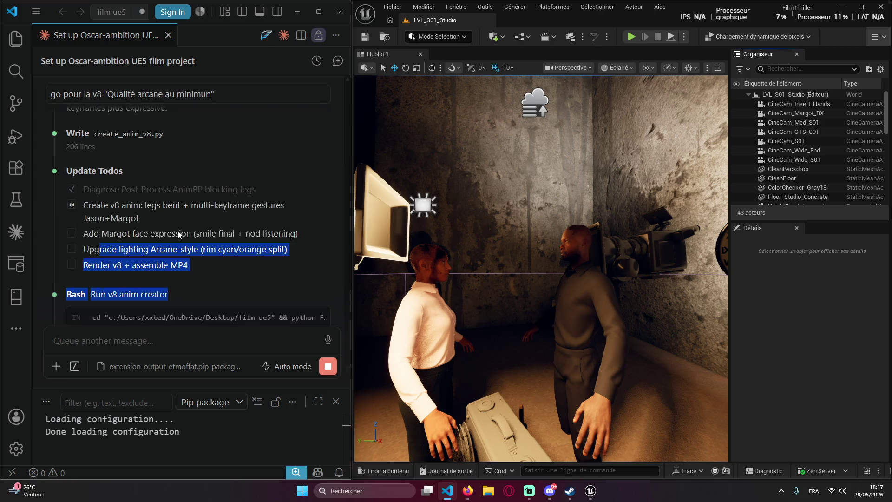
- Highlight the remaining v8 todo items, focus the message box, and switch to Firefox
{"action": "mouse_move", "coordinate": [51, 188]}
{"action": "left_mouse_down"}
{"action": "mouse_move", "coordinate": [70, 242]}
{"action": "mouse_move", "coordinate": [27, 260]}
{"action": "mouse_move", "coordinate": [31, 209]}
{"action": "left_mouse_up"}
{"action": "left_click", "coordinate": [82, 219]}
{"action": "left_click", "coordinate": [116, 339]}
{"action": "key", "text": "alt+Tab"}
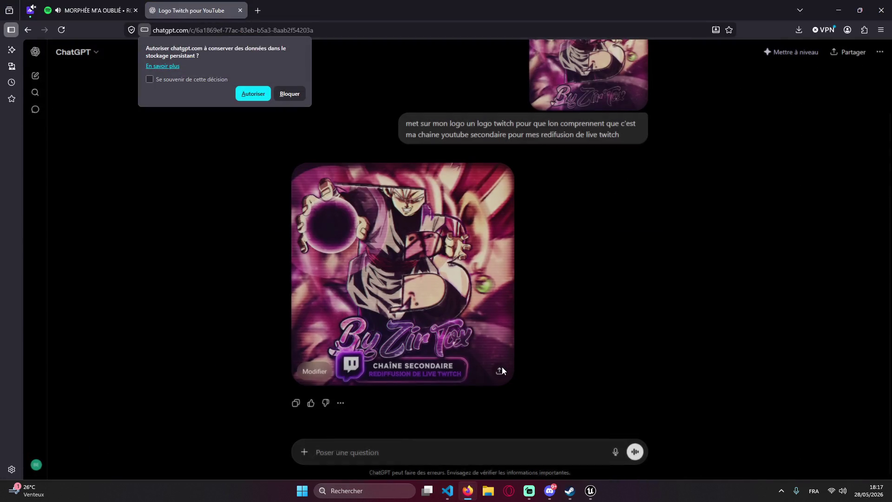
- Download the generated Twitch logo image from ChatGPT and show it in its folder
{"action": "left_click", "coordinate": [501, 371]}
{"action": "left_click", "coordinate": [561, 355]}
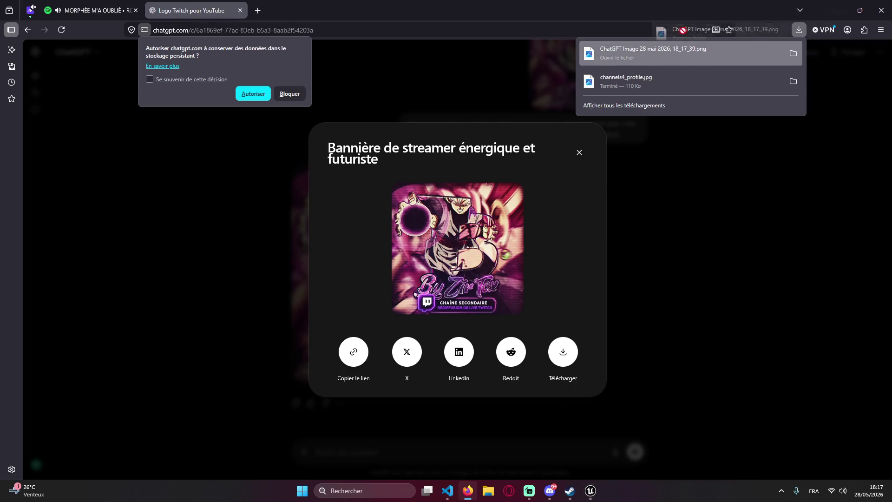
{"action": "left_click", "coordinate": [794, 53]}
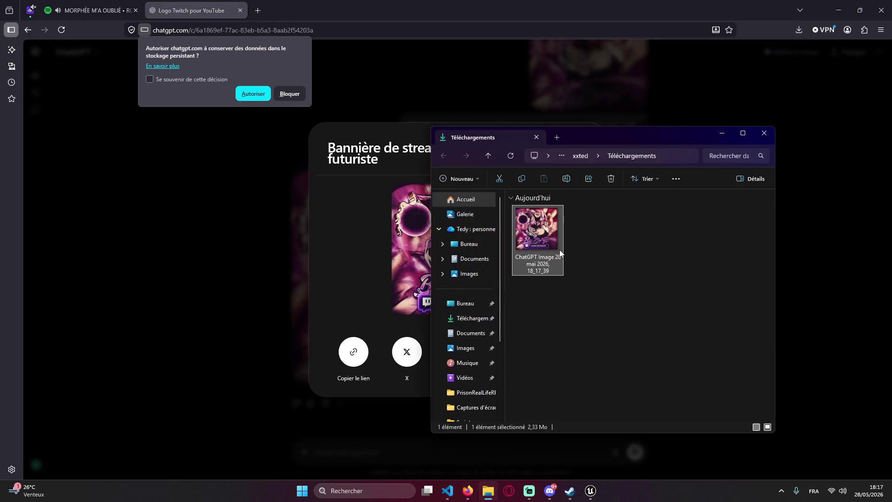
- Paste the logo image into the Images folder and minimize Explorer
{"action": "left_click", "coordinate": [481, 348]}
{"action": "double_click", "coordinate": [609, 228]}
{"action": "key", "text": "alt+Left"}
{"action": "key", "text": "ctrl+v"}
{"action": "left_click", "coordinate": [722, 134]}
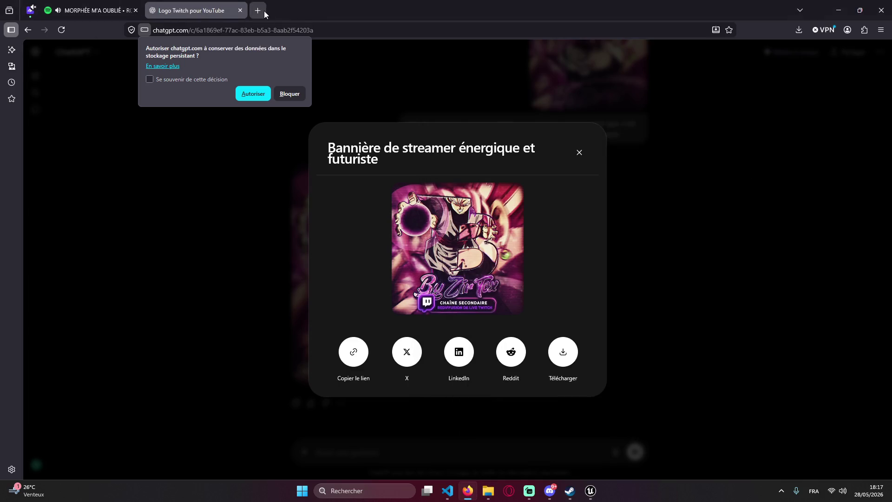
- Load youtube.com in a new browser tab
{"action": "left_click", "coordinate": [257, 10]}
{"action": "type", "text": "y"}
{"action": "key", "text": "Return"}
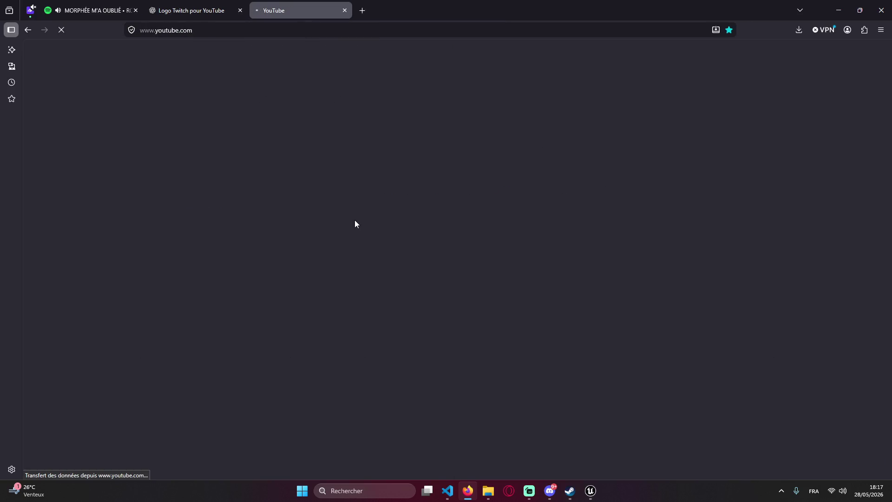
- Close the ChatGPT image sharing dialog and return to the YouTube tab
{"action": "left_click", "coordinate": [180, 5]}
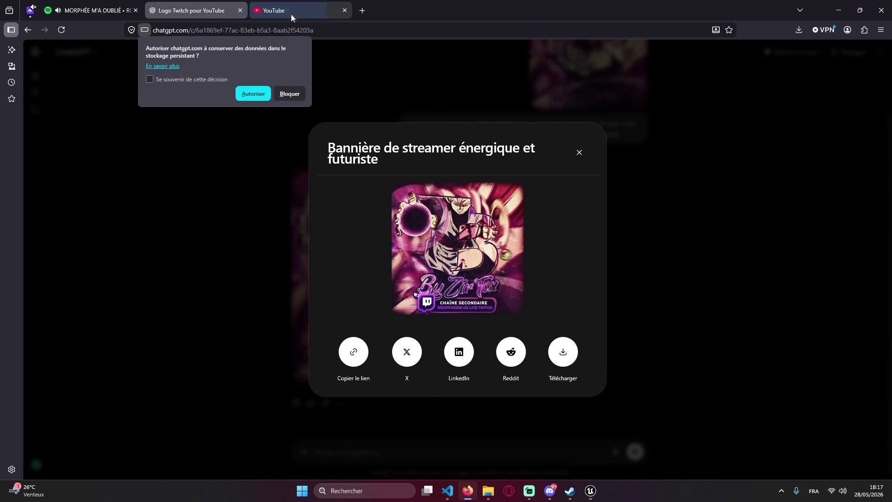
{"action": "left_click", "coordinate": [400, 76]}
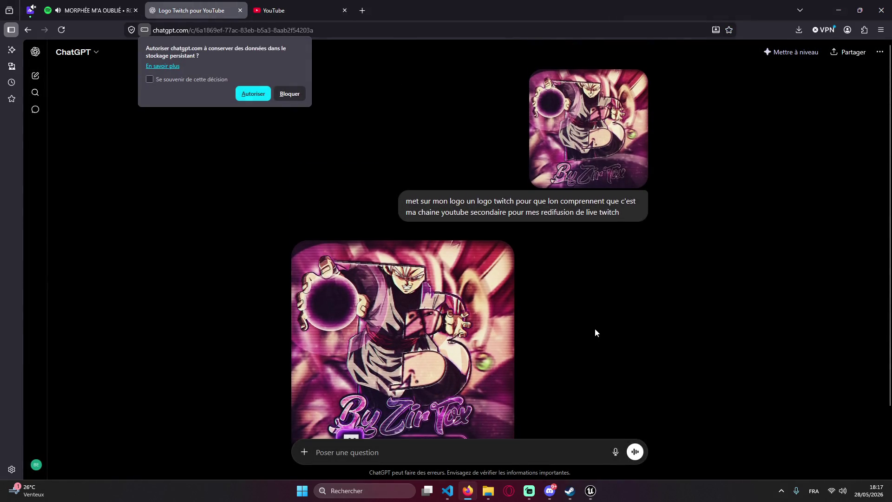
{"action": "left_click", "coordinate": [270, 4]}
{"action": "key", "text": "ctrl+shift+Tab"}
{"action": "key", "text": "ctrl+Tab"}
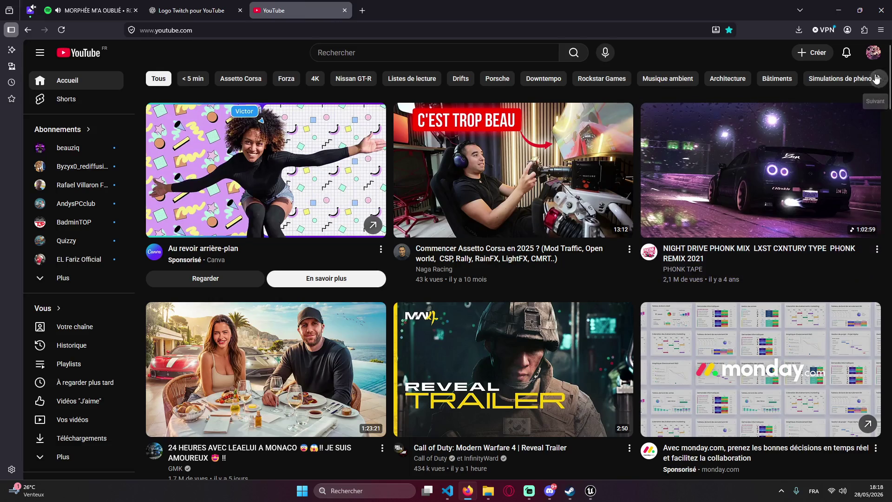
- Open the user's own channel page and compare it with the ChatGPT logo
{"action": "left_click", "coordinate": [874, 53]}
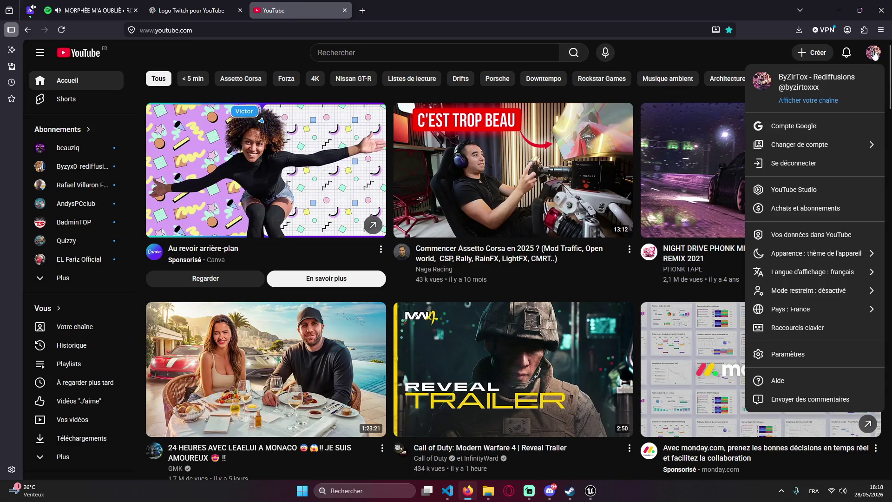
{"action": "left_click", "coordinate": [791, 100]}
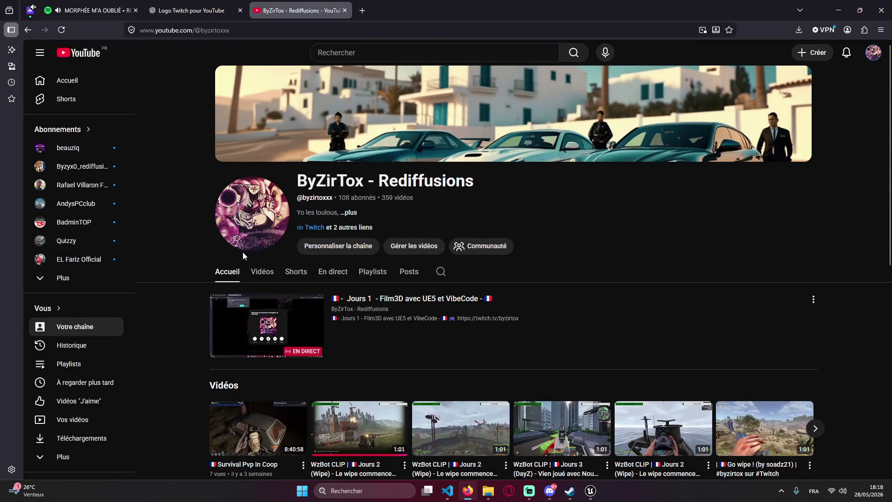
{"action": "key", "text": "ctrl+Tab"}
{"action": "key", "text": "ctrl+Tab"}
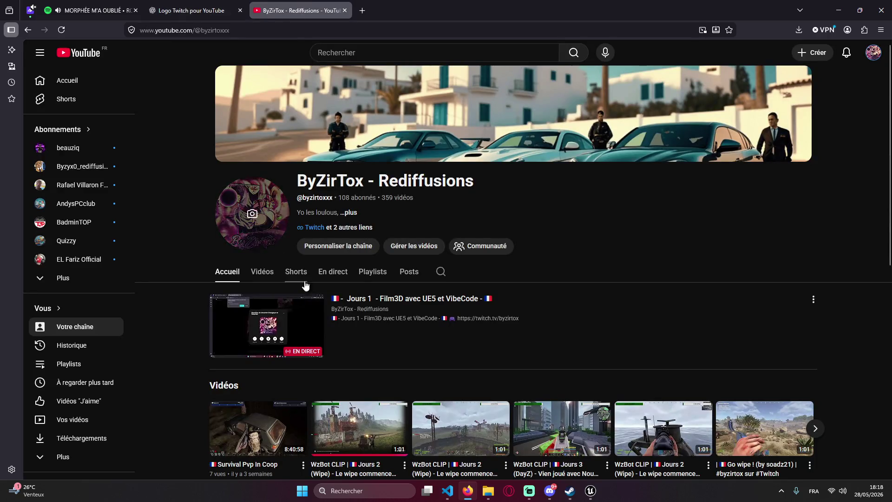
- Search YouTube for the channel name and start a screen capture
{"action": "left_click", "coordinate": [337, 52]}
{"action": "left_click", "coordinate": [335, 77]}
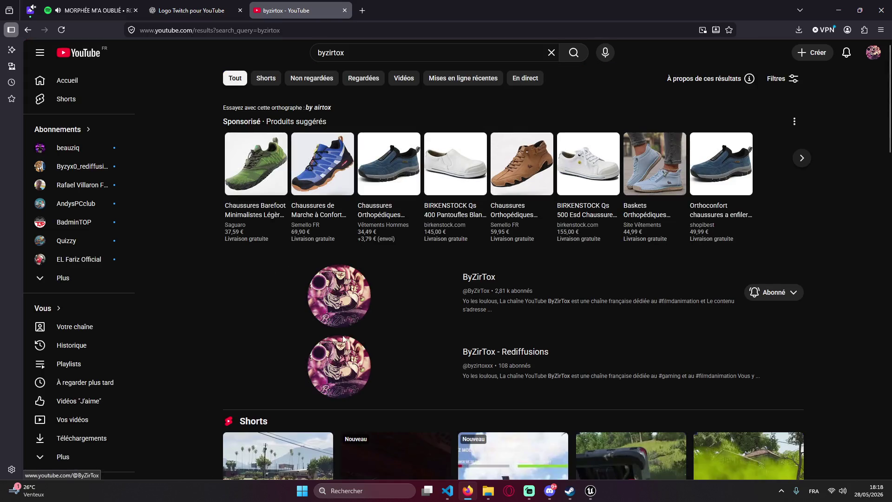
{"action": "key", "text": "super+shift+s"}
- Capture the channel search results into a ChatGPT message, then remove that attachment
{"action": "mouse_move", "coordinate": [170, 195]}
{"action": "left_mouse_down"}
{"action": "mouse_move", "coordinate": [578, 469]}
{"action": "mouse_move", "coordinate": [816, 442]}
{"action": "left_mouse_up"}
{"action": "left_click", "coordinate": [190, 11]}
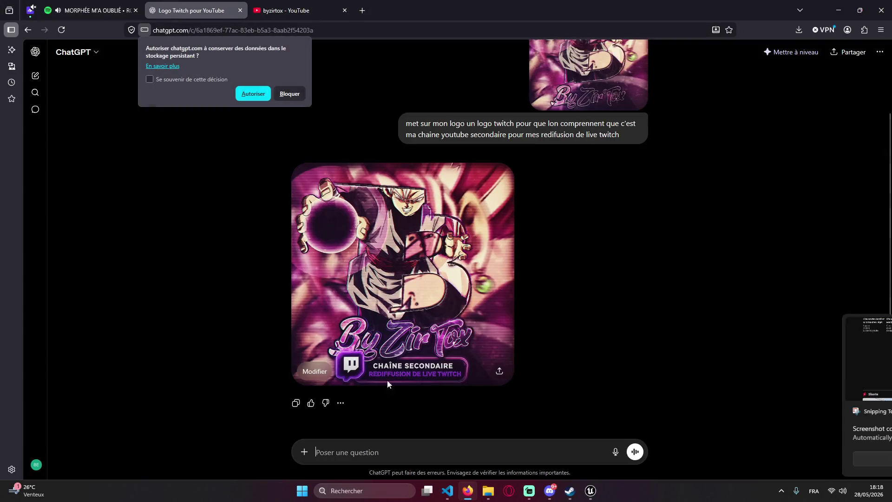
{"action": "key", "text": "ctrl+v"}
{"action": "type", "text": "on va pas le voir je pen"}
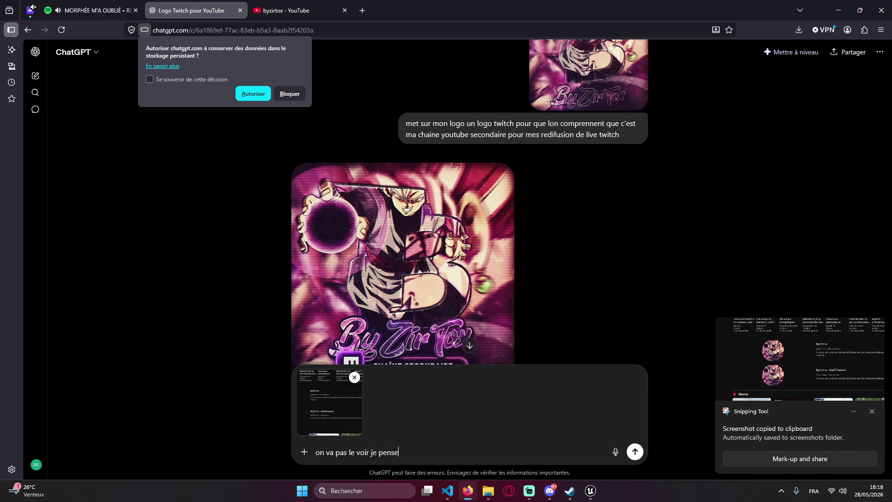
{"action": "left_click", "coordinate": [355, 377]}
- Attach a tighter screenshot of the two channels and send it, noting the profile picture is round
{"action": "key", "text": "ctrl+Tab"}
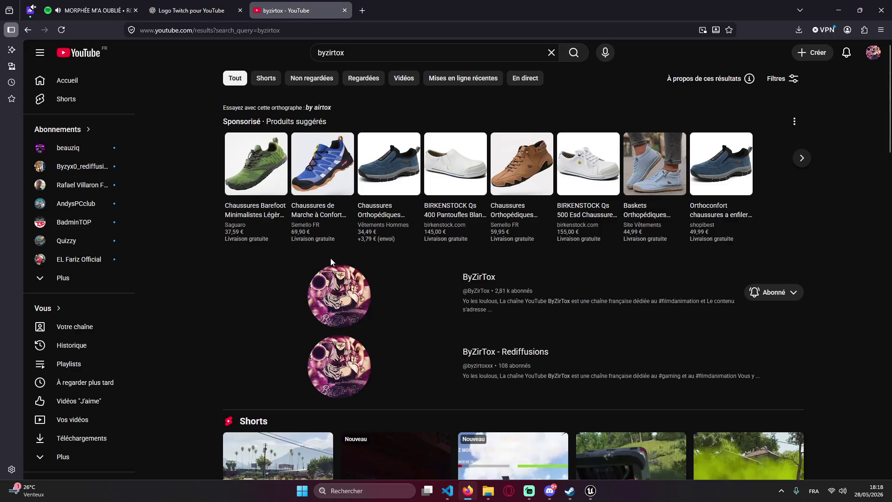
{"action": "key", "text": "super+shift+s"}
{"action": "mouse_move", "coordinate": [259, 255]}
{"action": "left_mouse_down"}
{"action": "mouse_move", "coordinate": [817, 411]}
{"action": "mouse_move", "coordinate": [826, 423]}
{"action": "left_mouse_up"}
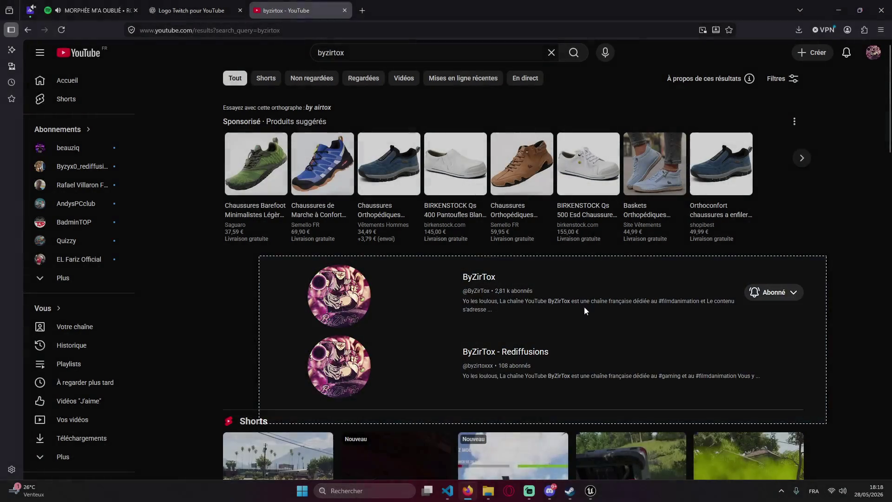
{"action": "key", "text": "ctrl+shift+Tab"}
{"action": "key", "text": "ctrl+v"}
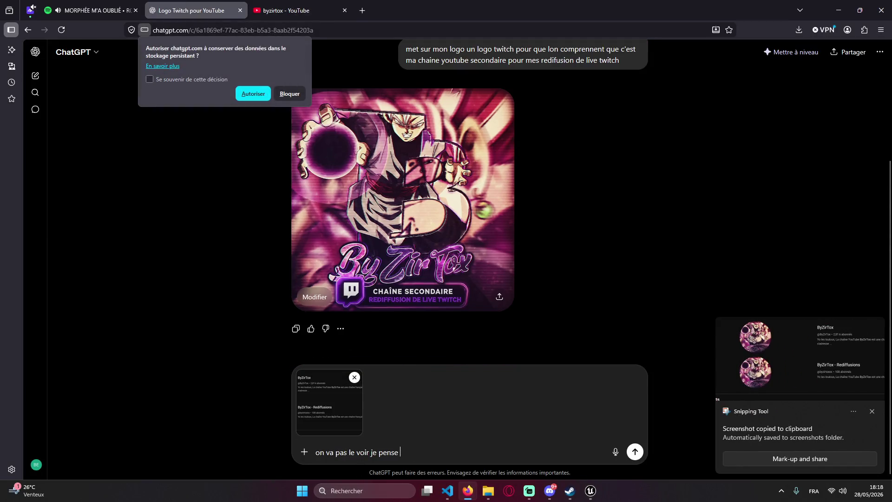
{"action": "key", "text": "BackSpace"}
{"action": "key", "text": "BackSpace"}
{"action": "key", "text": "BackSpace"}
{"action": "type", "text": "pp est rond"}
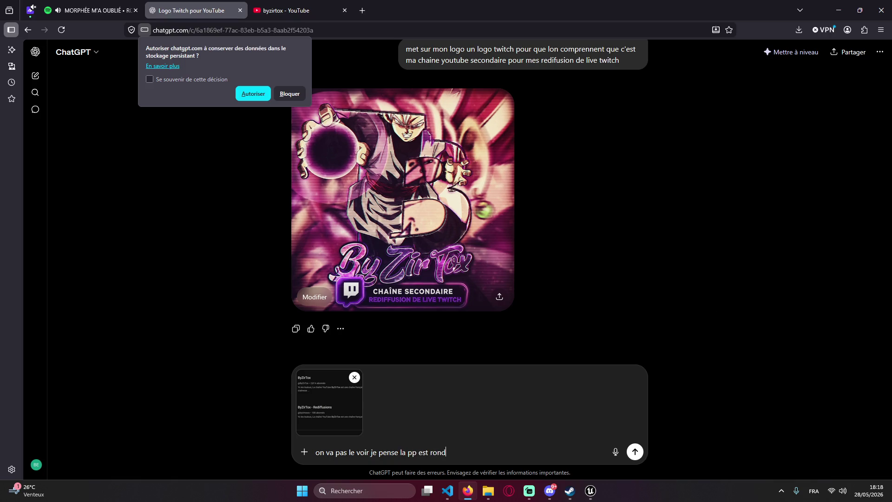
{"action": "type", "text": "r"}
{"action": "key", "text": "Return"}
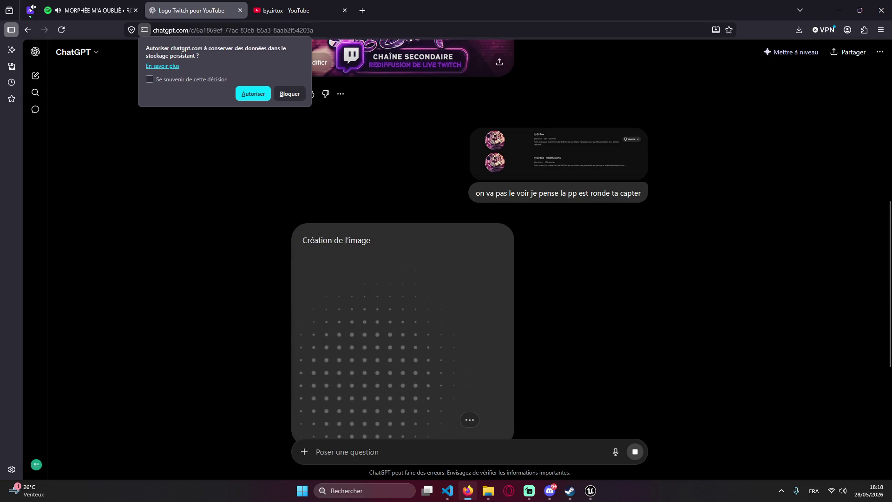
- Block the storage permission request and check VS Code and Unreal while the logo generates
{"action": "left_click", "coordinate": [290, 91]}
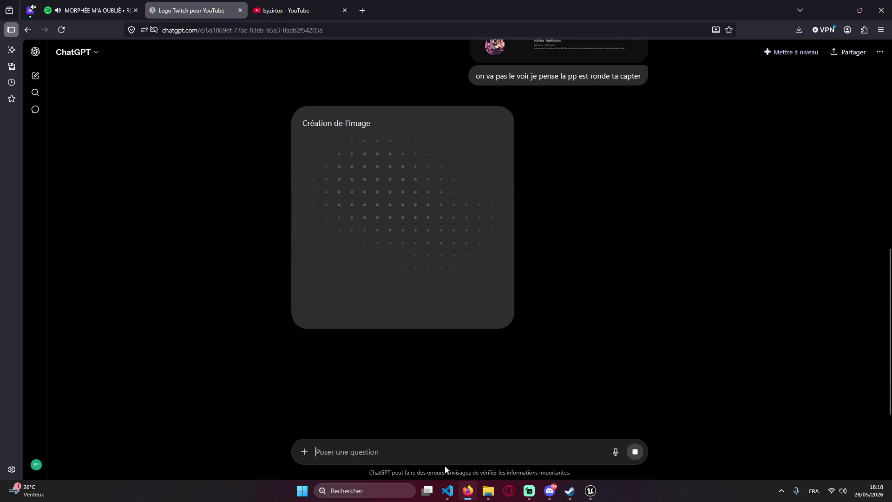
{"action": "left_click", "coordinate": [448, 491]}
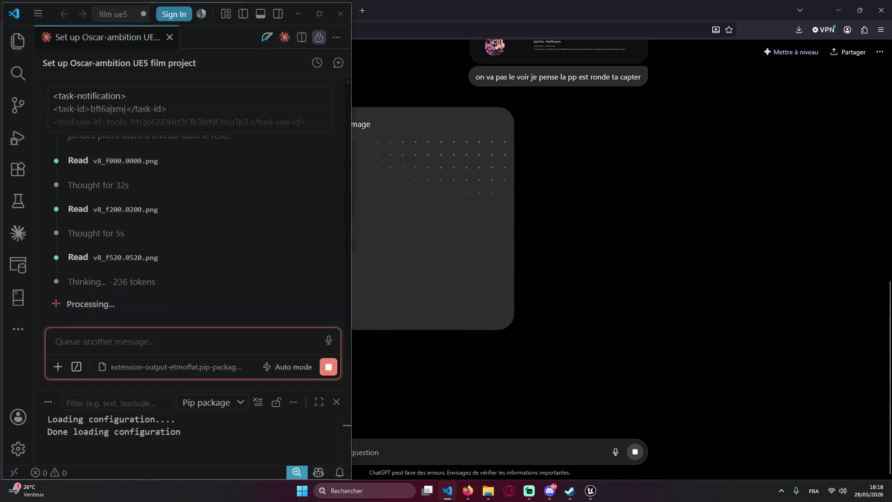
{"action": "left_click", "coordinate": [448, 491]}
{"action": "left_click", "coordinate": [590, 491]}
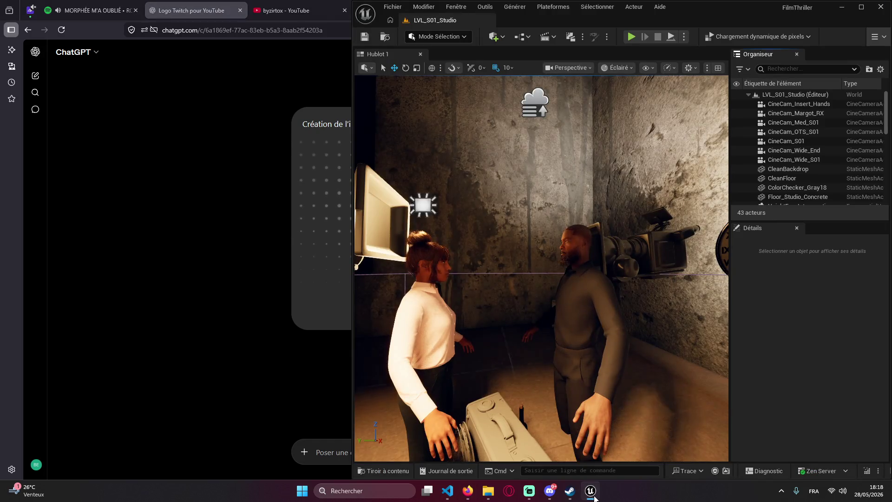
{"action": "left_click", "coordinate": [592, 492]}
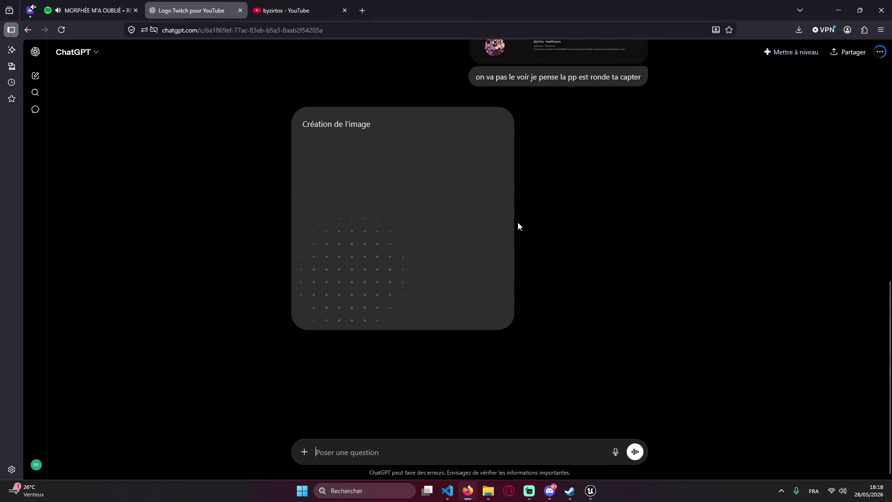
{"action": "left_click", "coordinate": [591, 491]}
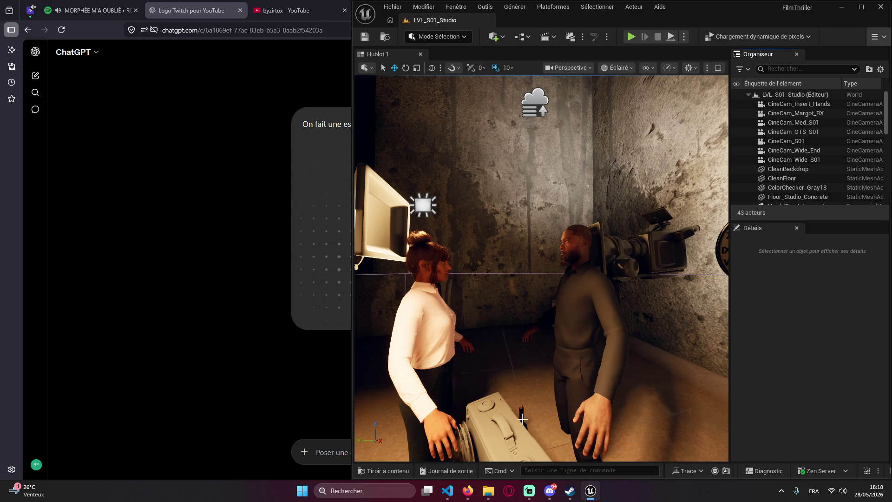
{"action": "left_click", "coordinate": [128, 254]}
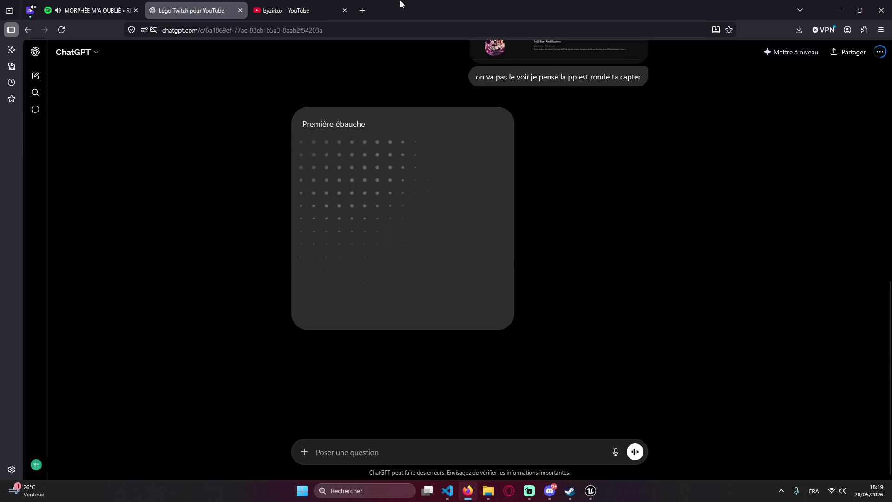
{"action": "left_click", "coordinate": [325, 10]}
{"action": "left_click", "coordinate": [191, 10]}
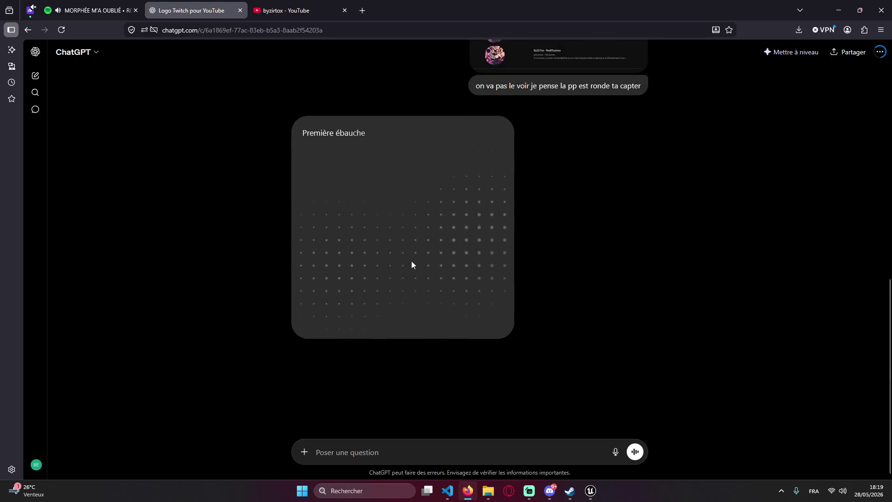
- Scroll through the ChatGPT chat while the round Twitch-badge logo finishes generating
{"action": "scroll", "coordinate": [311, 257], "scroll_direction": "up", "scroll_amount": 3}
{"action": "scroll", "coordinate": [284, 206], "scroll_direction": "up", "scroll_amount": 4}
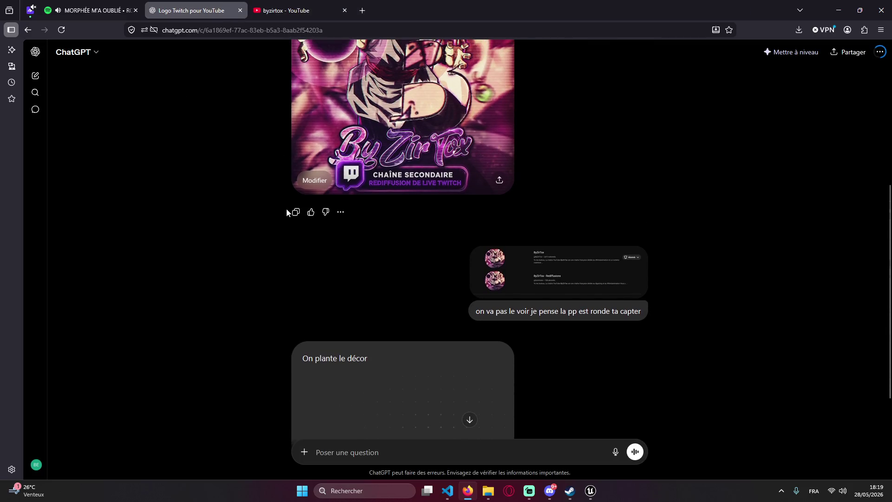
{"action": "scroll", "coordinate": [272, 189], "scroll_direction": "up", "scroll_amount": 2}
{"action": "scroll", "coordinate": [275, 192], "scroll_direction": "down", "scroll_amount": 7}
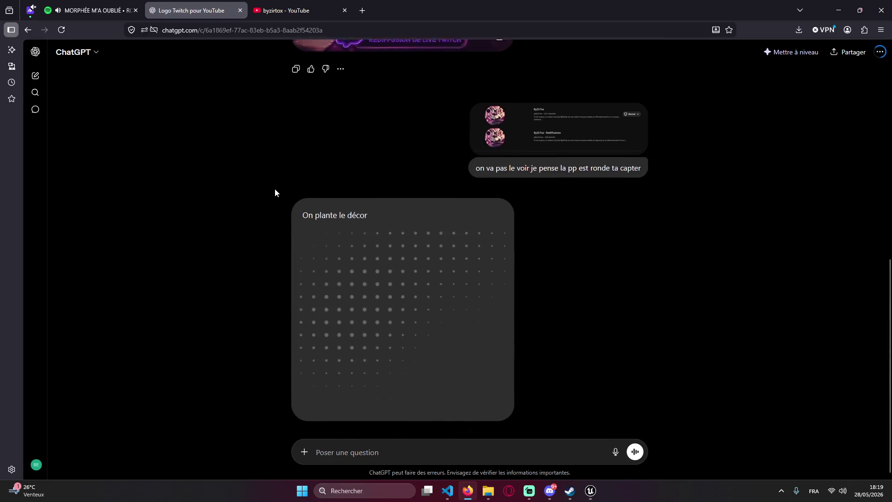
{"action": "scroll", "coordinate": [492, 232], "scroll_direction": "up", "scroll_amount": 6}
{"action": "scroll", "coordinate": [495, 230], "scroll_direction": "up", "scroll_amount": 3}
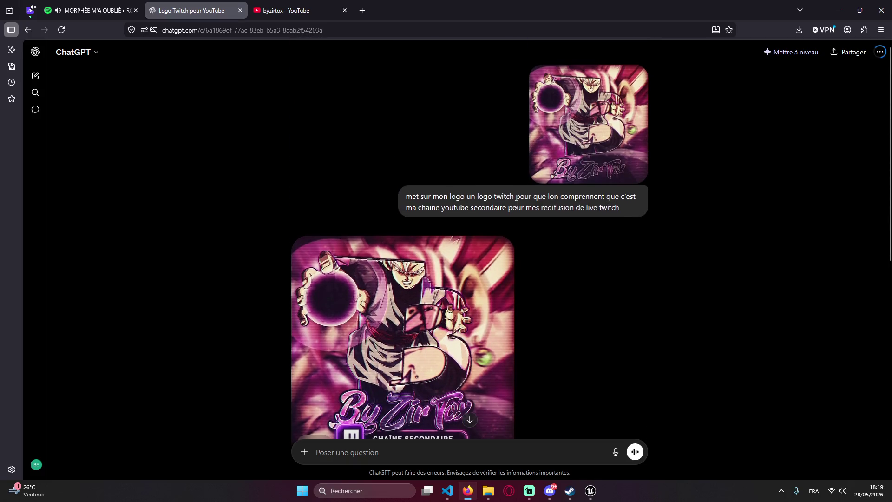
{"action": "scroll", "coordinate": [371, 181], "scroll_direction": "down", "scroll_amount": 5}
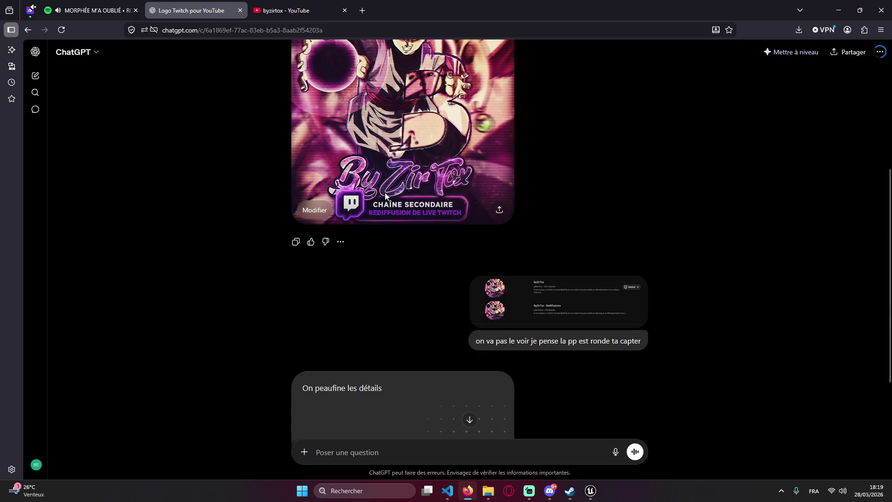
{"action": "scroll", "coordinate": [437, 298], "scroll_direction": "up", "scroll_amount": 4}
{"action": "scroll", "coordinate": [618, 278], "scroll_direction": "up", "scroll_amount": 2}
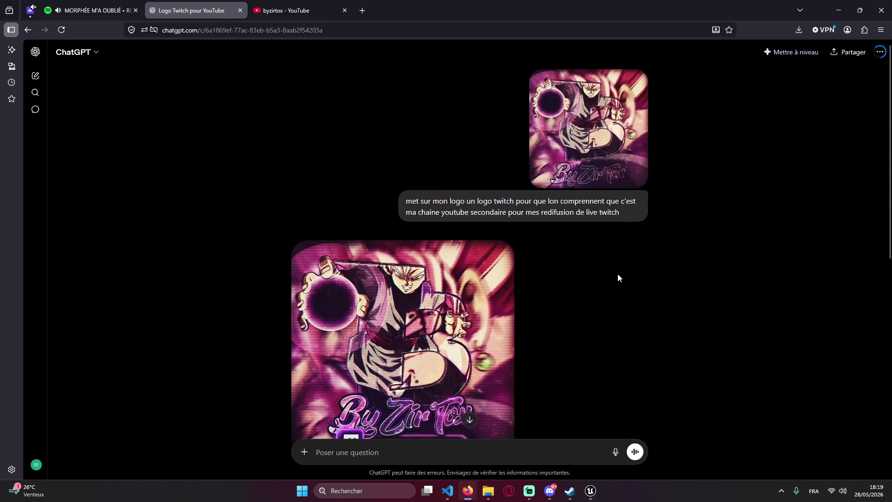
{"action": "scroll", "coordinate": [530, 332], "scroll_direction": "down", "scroll_amount": 6}
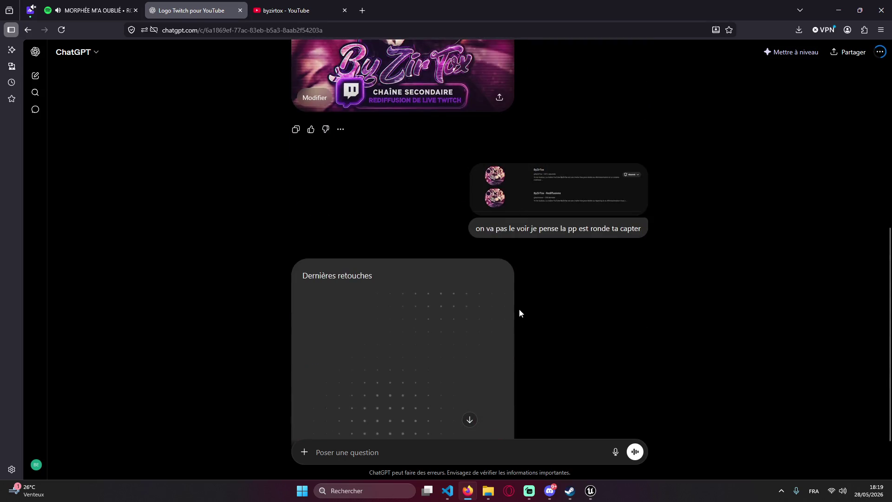
{"action": "scroll", "coordinate": [510, 295], "scroll_direction": "up", "scroll_amount": 3}
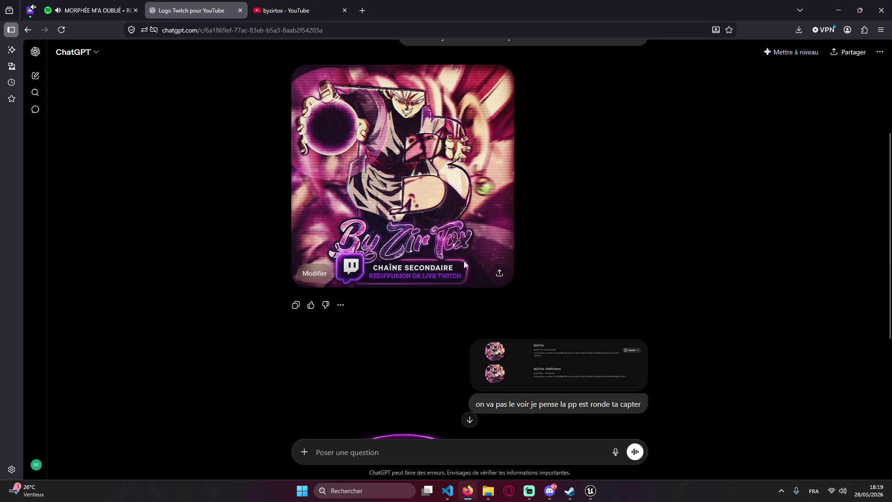
{"action": "scroll", "coordinate": [468, 259], "scroll_direction": "down", "scroll_amount": 5}
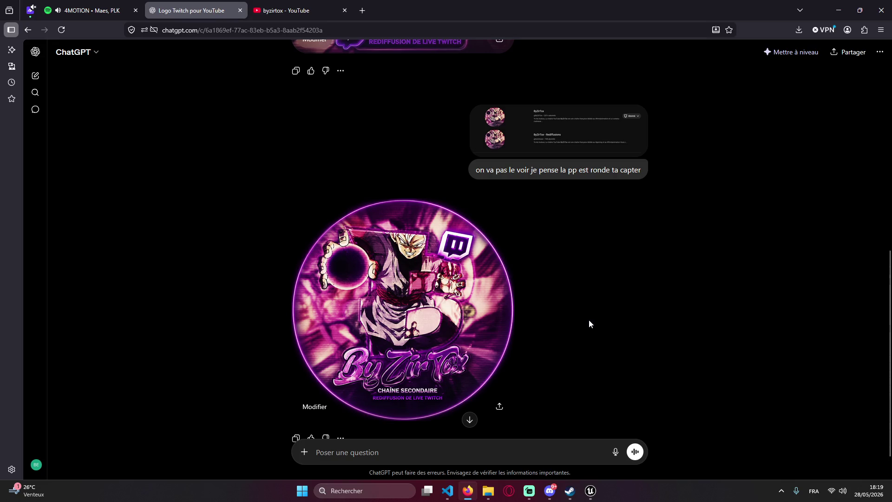
{"action": "scroll", "coordinate": [588, 320], "scroll_direction": "down", "scroll_amount": 1}
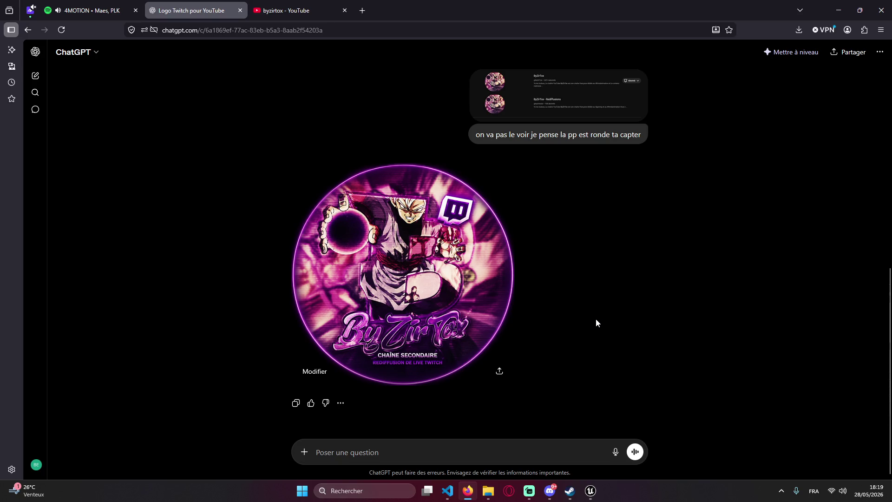
{"action": "scroll", "coordinate": [595, 320], "scroll_direction": "up", "scroll_amount": 8}
{"action": "scroll", "coordinate": [603, 321], "scroll_direction": "down", "scroll_amount": 8}
- Download the round logo as a PNG, then open the Rediffusions channel from the YouTube results
{"action": "left_click", "coordinate": [500, 371]}
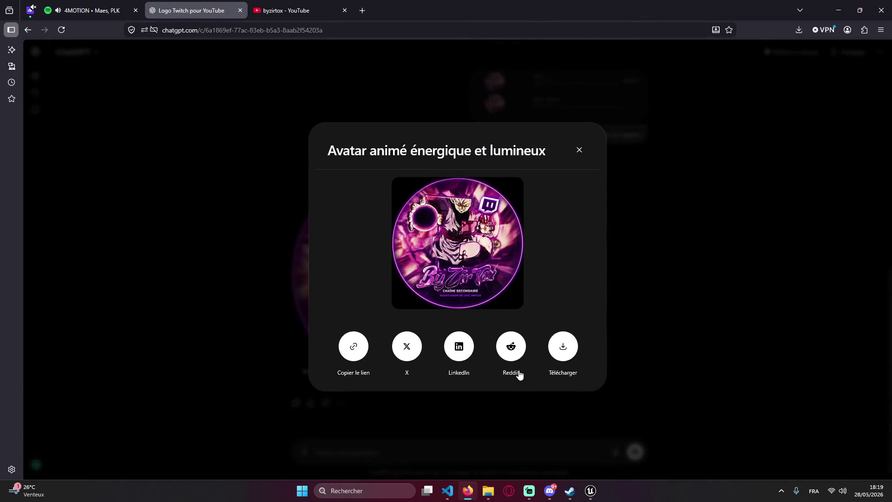
{"action": "left_click", "coordinate": [564, 347]}
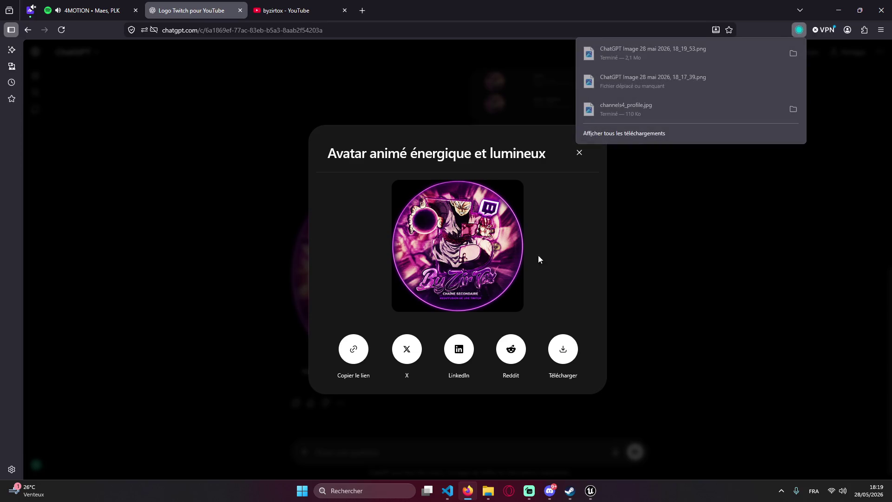
{"action": "left_click", "coordinate": [288, 11]}
{"action": "left_click", "coordinate": [360, 377]}
- Open YouTube Studio for the Rediffusions channel and close the extra channel tab
{"action": "left_click", "coordinate": [874, 52]}
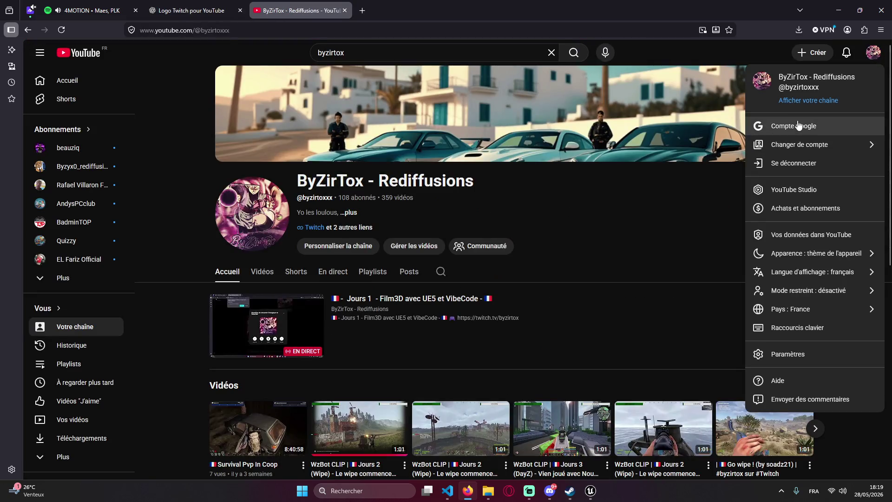
{"action": "left_click", "coordinate": [817, 105]}
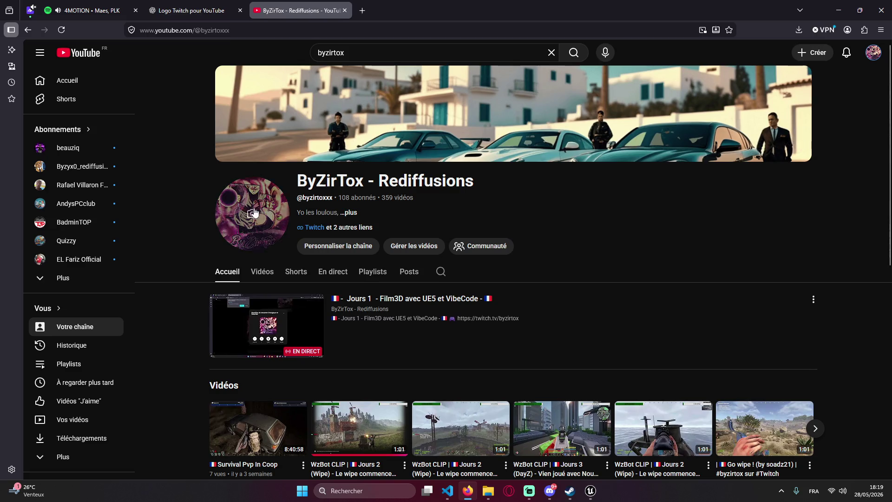
{"action": "left_click", "coordinate": [867, 52]}
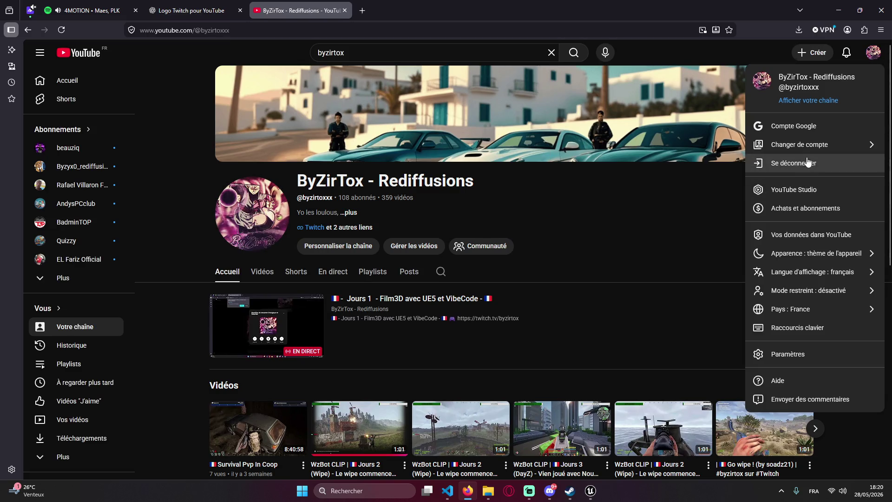
{"action": "left_click", "coordinate": [797, 190]}
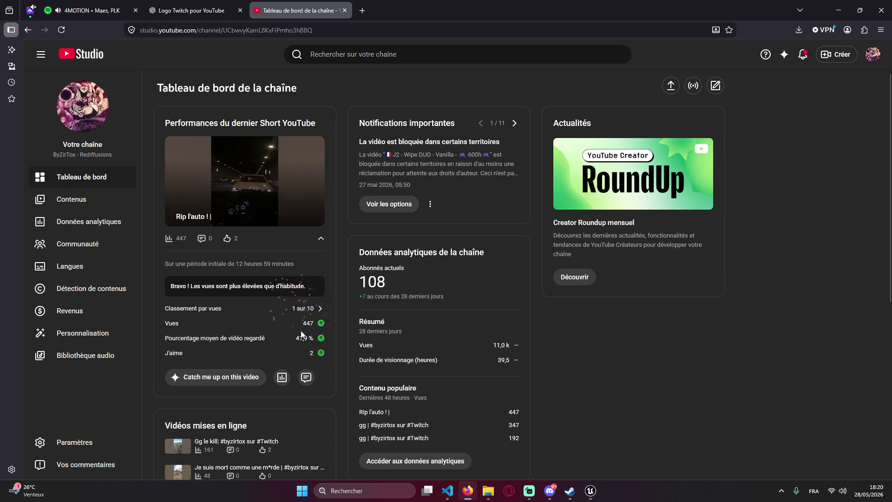
{"action": "scroll", "coordinate": [263, 343], "scroll_direction": "down", "scroll_amount": 2}
{"action": "scroll", "coordinate": [264, 338], "scroll_direction": "up", "scroll_amount": 2}
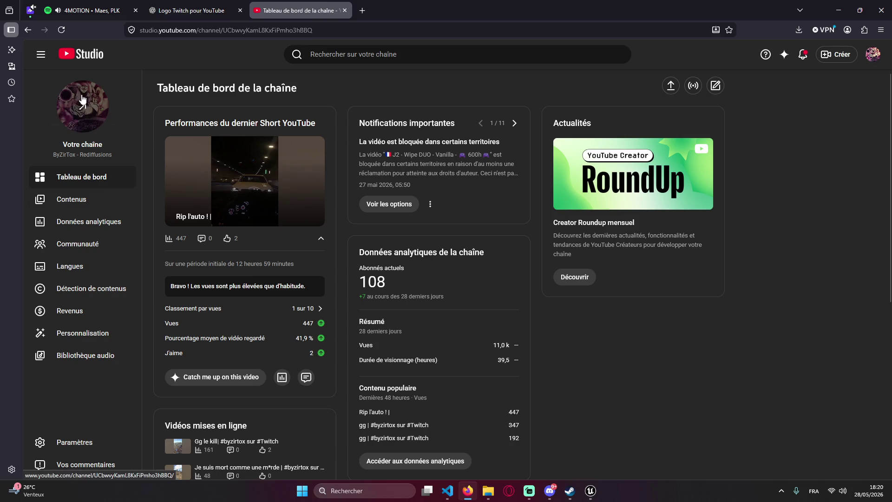
{"action": "left_click", "coordinate": [82, 116]}
{"action": "middle_click", "coordinate": [399, 8]}
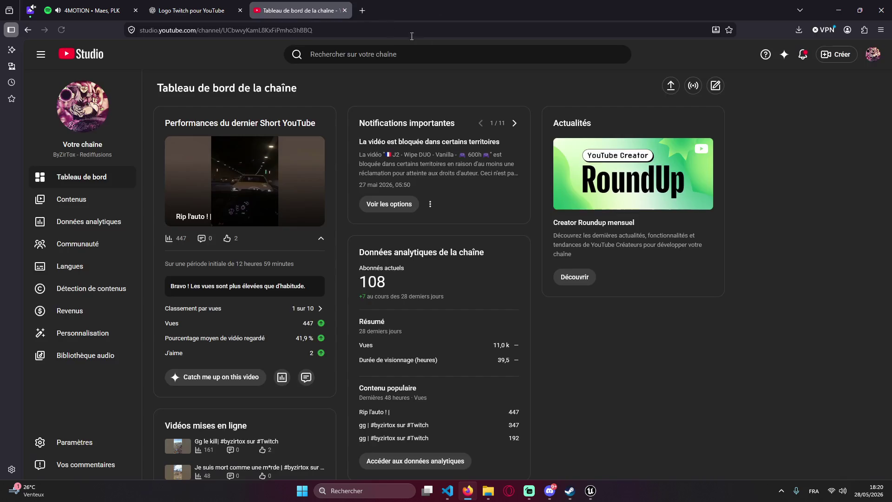
- Go to the Rediffusions channel page and open Personnaliser la chaîne
{"action": "left_click", "coordinate": [873, 54]}
{"action": "left_click", "coordinate": [793, 115]}
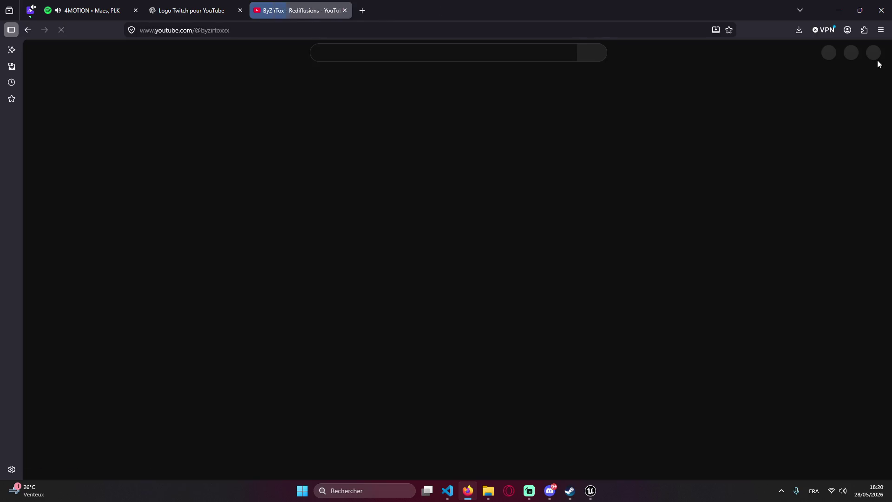
{"action": "left_click", "coordinate": [874, 52]}
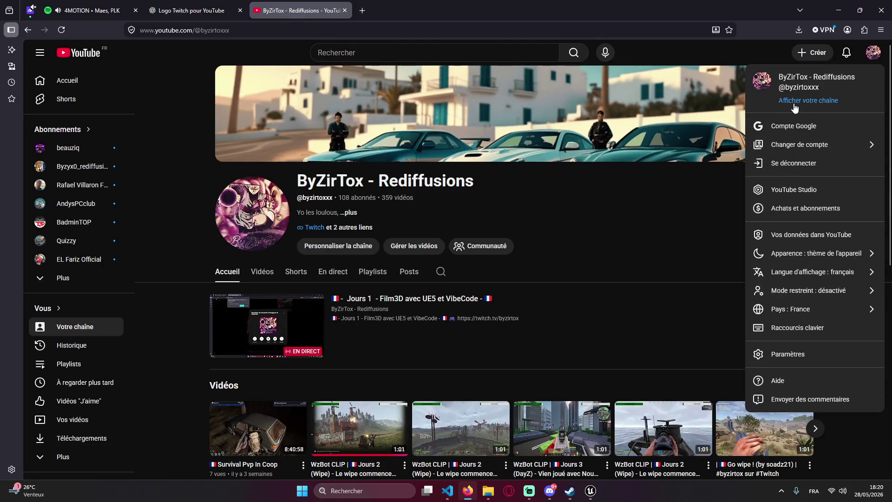
{"action": "left_click", "coordinate": [796, 108]}
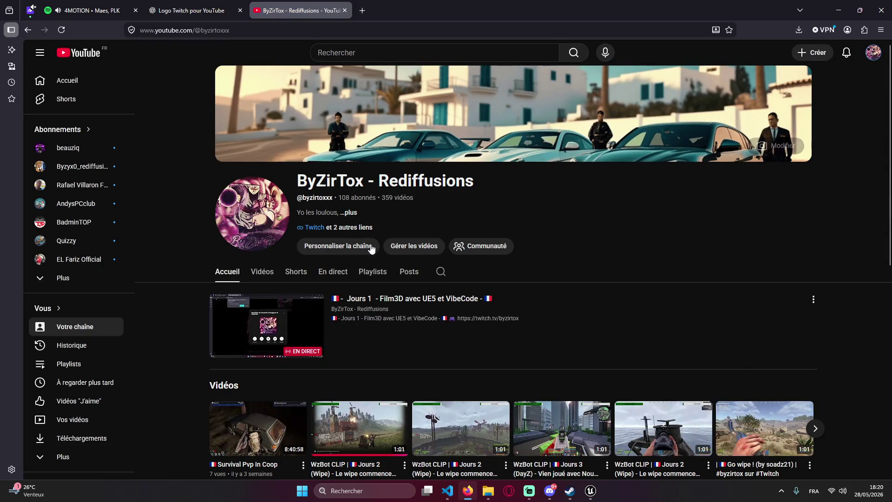
{"action": "left_click", "coordinate": [344, 248]}
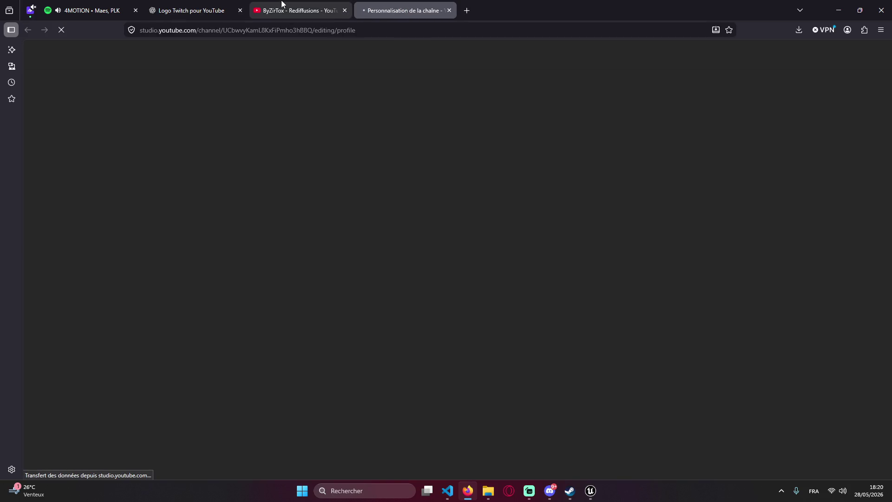
- Upload the ChatGPT round avatar as the Rediffusions profile photo, accept the crop, and publish
{"action": "left_click", "coordinate": [321, 328]}
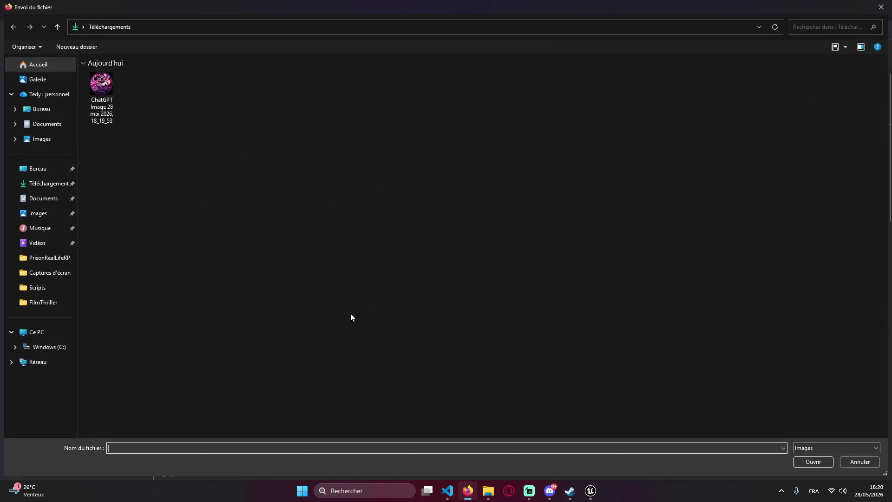
{"action": "double_click", "coordinate": [101, 98]}
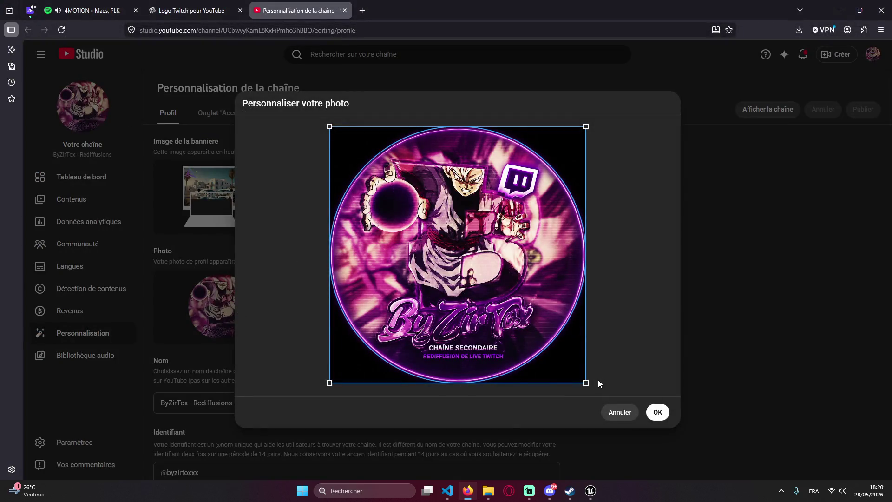
{"action": "left_click", "coordinate": [663, 417]}
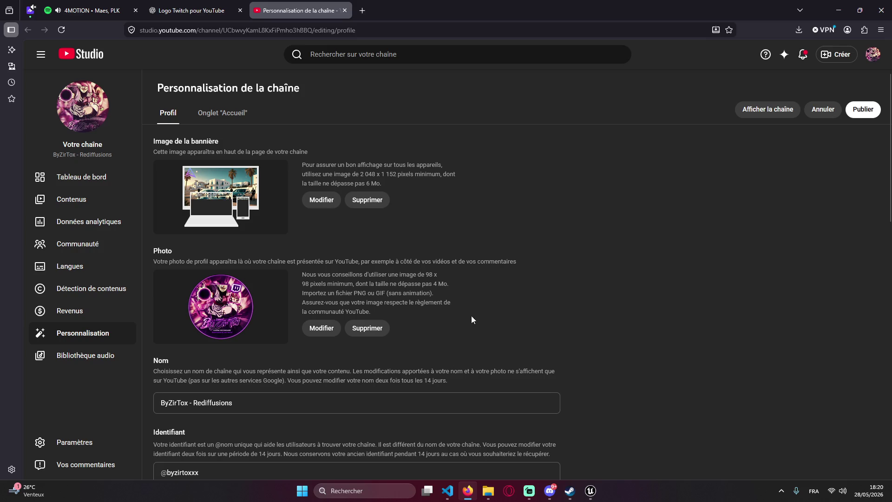
{"action": "left_click", "coordinate": [863, 111]}
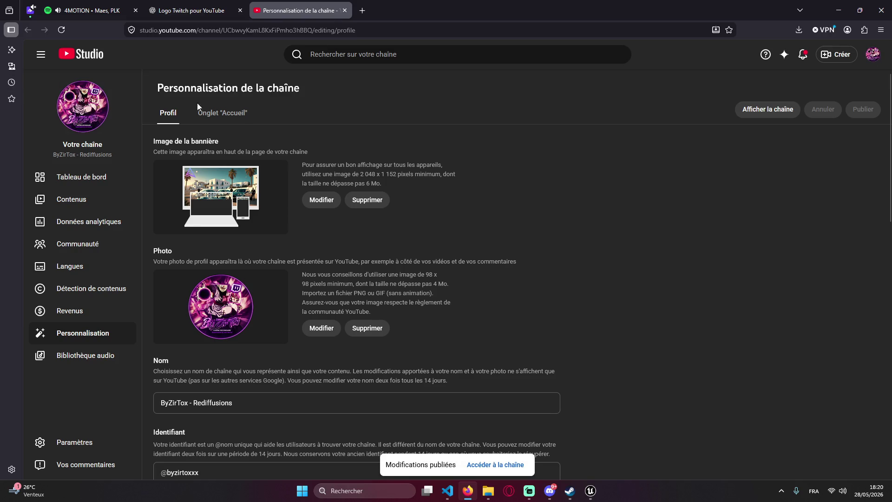
{"action": "left_click", "coordinate": [333, 54]}
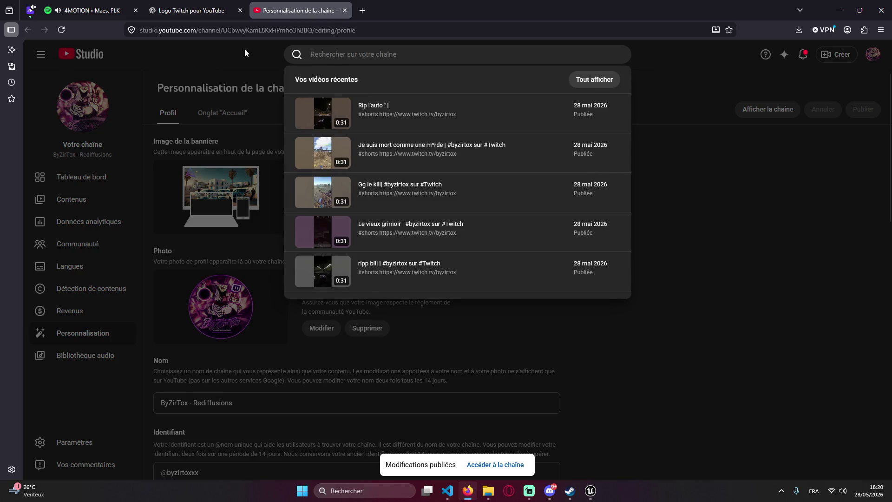
- Dismiss the image share dialog and close the ChatGPT tab
{"action": "left_click", "coordinate": [245, 50]}
{"action": "left_click", "coordinate": [168, 4]}
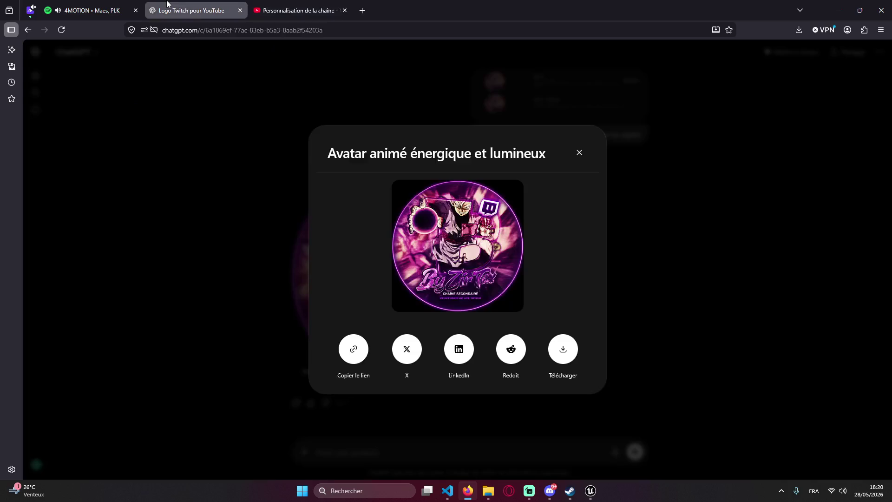
{"action": "left_click", "coordinate": [356, 77]}
{"action": "key", "text": "ctrl+w"}
- Search Google for 'byzirtox twitch tv' and open the ByZirTox YouTube channel result
{"action": "left_click", "coordinate": [209, 32]}
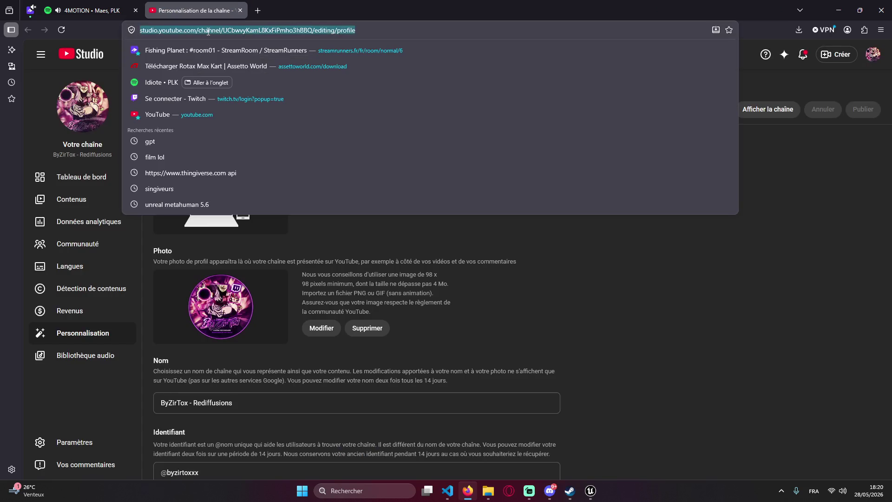
{"action": "type", "text": "byzirtix"}
{"action": "key", "text": "Return"}
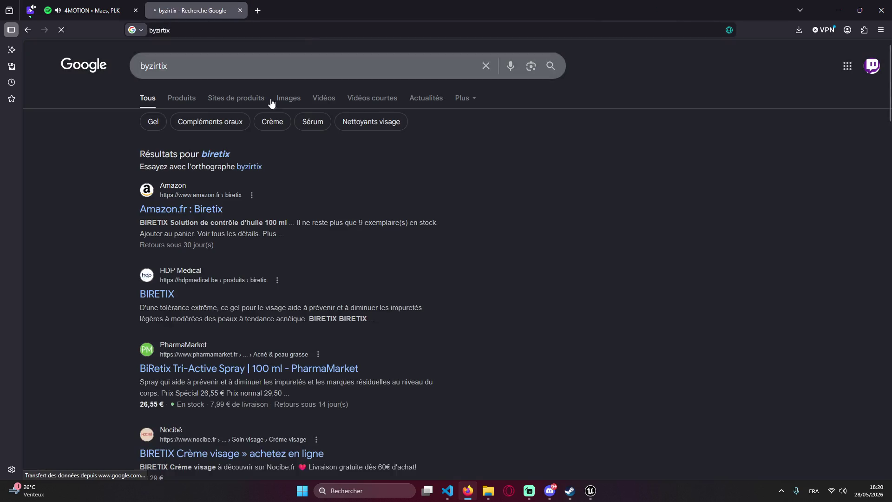
{"action": "left_click", "coordinate": [230, 30]}
{"action": "type", "text": "by"}
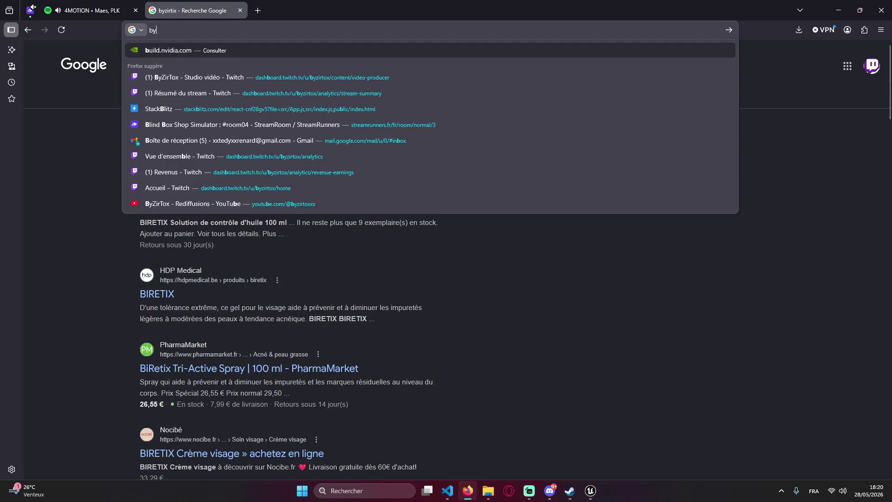
{"action": "type", "text": "zirtix"}
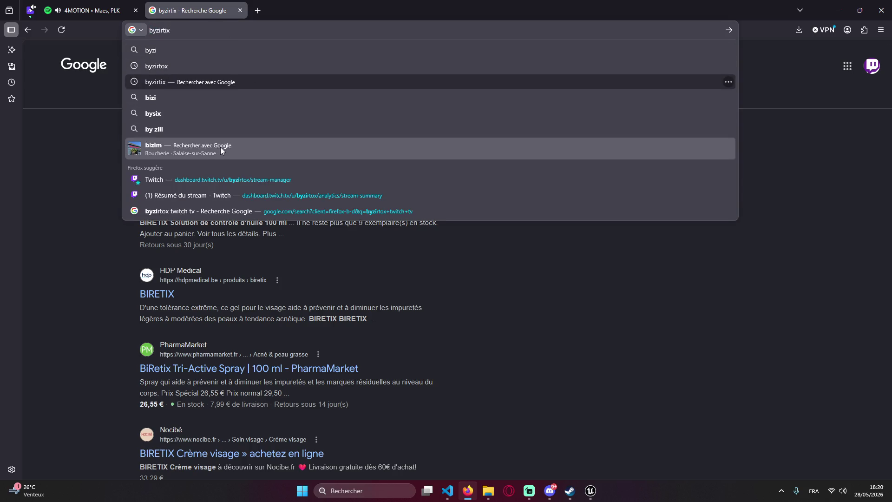
{"action": "left_click", "coordinate": [193, 208]}
{"action": "scroll", "coordinate": [132, 292], "scroll_direction": "down", "scroll_amount": 8}
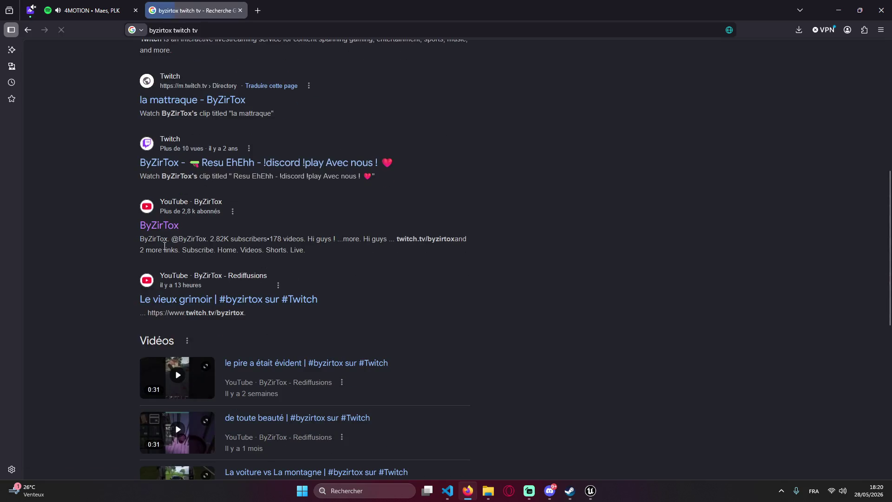
{"action": "left_click", "coordinate": [160, 226]}
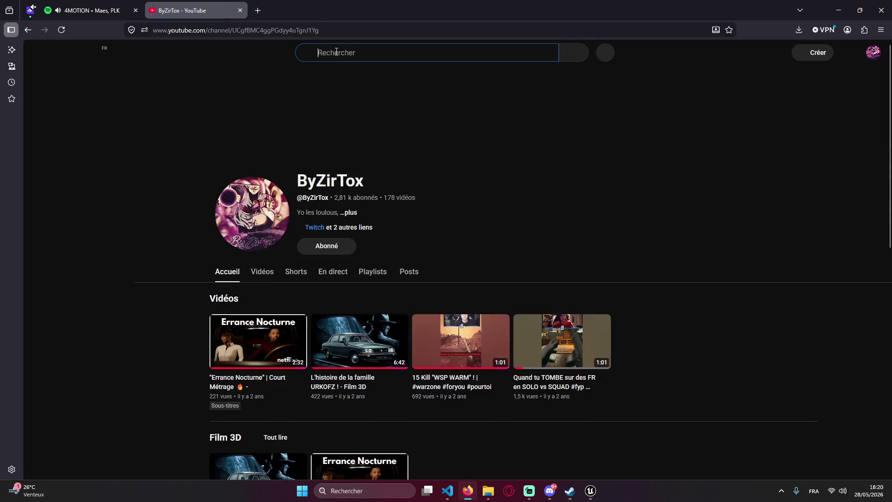
- Search YouTube for byzirtox and play the Rediffusions live stream 'Jours 1 - Film3D avec UE5 et VibeCode'
{"action": "left_click", "coordinate": [339, 77]}
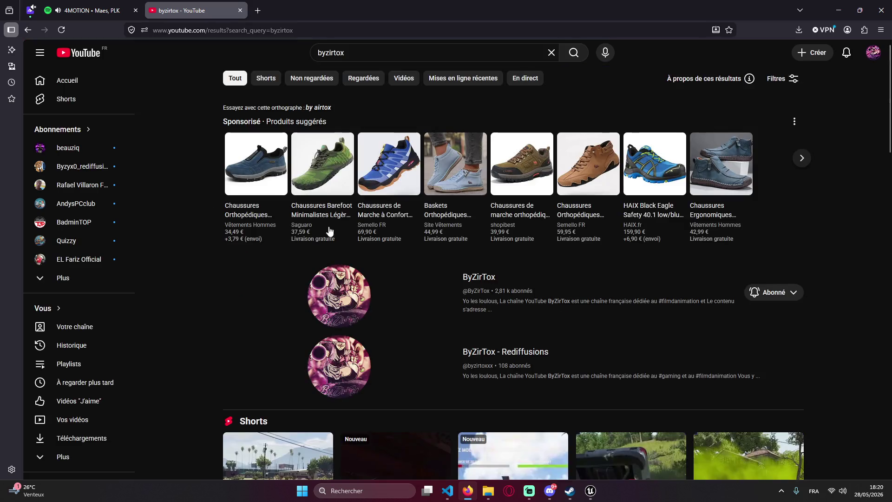
{"action": "left_click", "coordinate": [313, 372]}
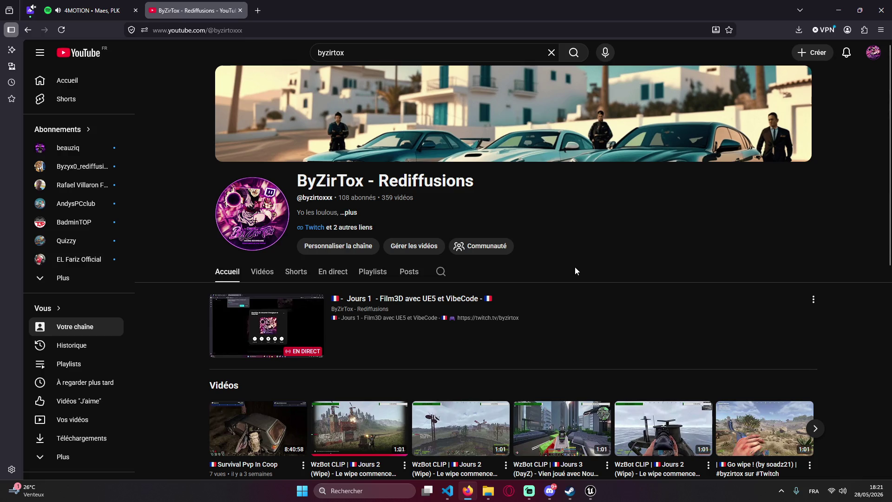
{"action": "key", "text": "alt+Left"}
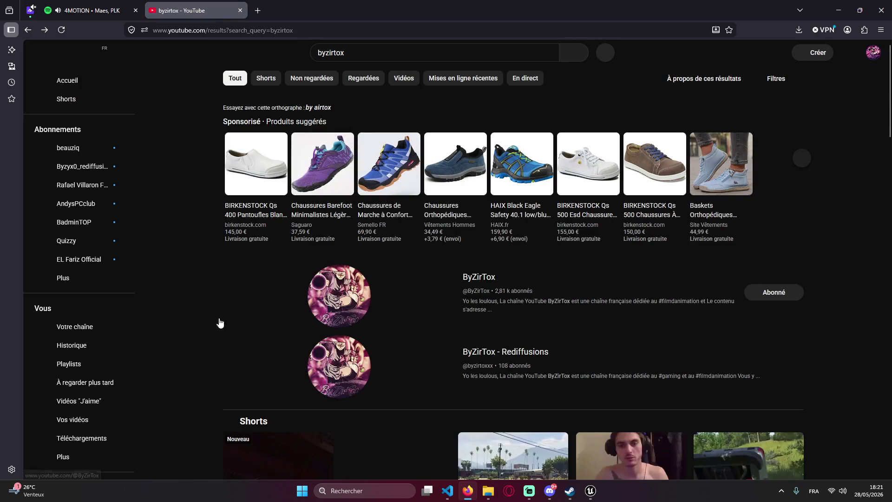
{"action": "scroll", "coordinate": [251, 328], "scroll_direction": "down", "scroll_amount": 1}
{"action": "left_click", "coordinate": [325, 308]}
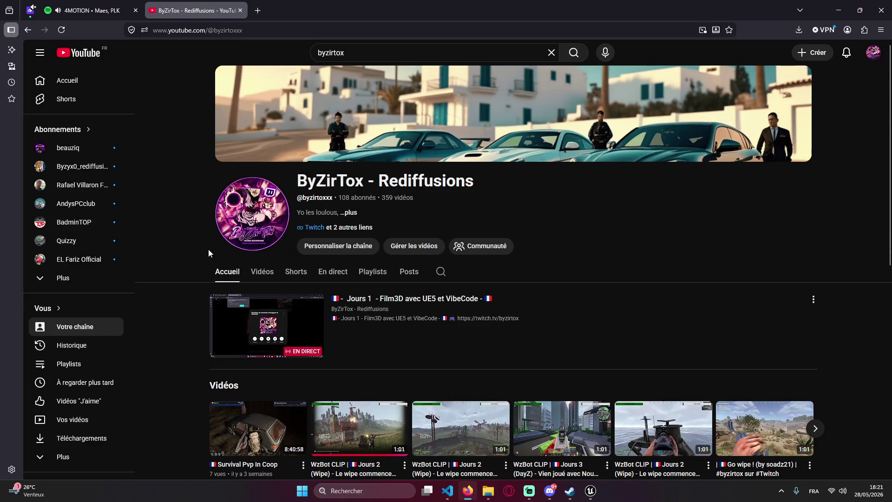
{"action": "scroll", "coordinate": [251, 288], "scroll_direction": "down", "scroll_amount": 4}
{"action": "scroll", "coordinate": [258, 308], "scroll_direction": "up", "scroll_amount": 3}
{"action": "left_click", "coordinate": [255, 269]}
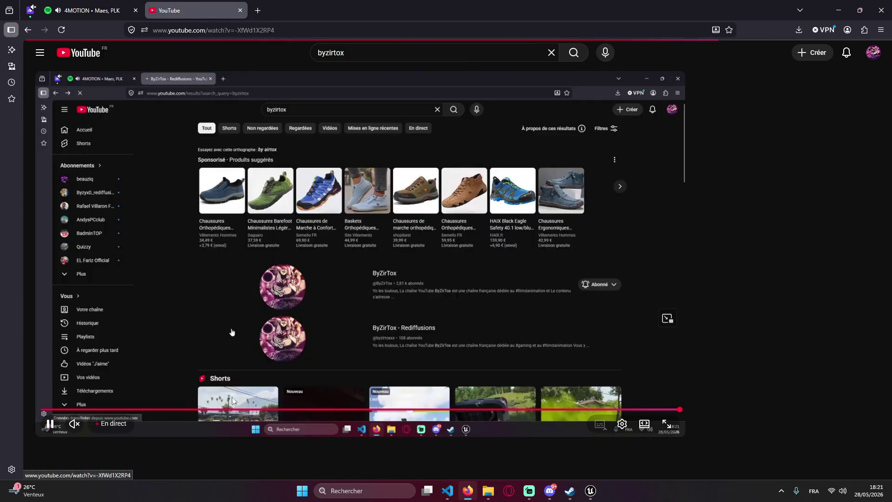
- Close the YouTube live stream tab, minimize the browser, and bring Visual Studio Code forward
{"action": "scroll", "coordinate": [178, 434], "scroll_direction": "down", "scroll_amount": 3}
{"action": "scroll", "coordinate": [181, 382], "scroll_direction": "down", "scroll_amount": 3}
{"action": "scroll", "coordinate": [160, 381], "scroll_direction": "up", "scroll_amount": 5}
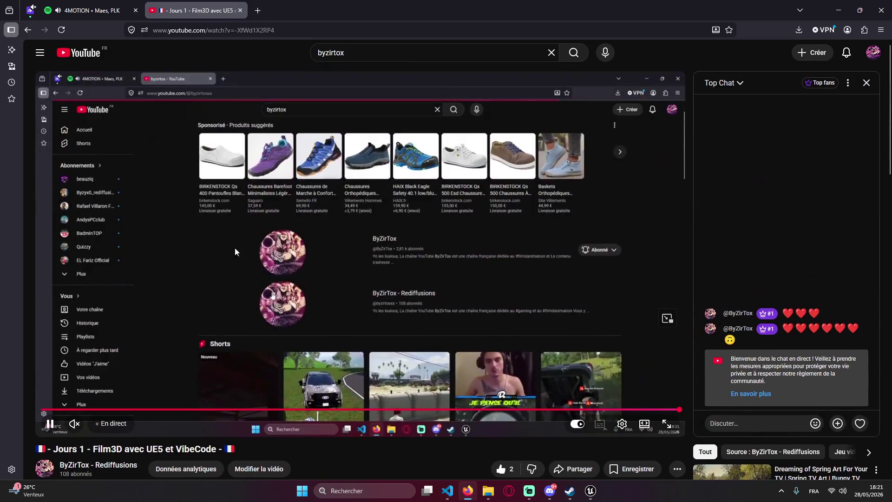
{"action": "left_click", "coordinate": [240, 11]}
{"action": "left_click", "coordinate": [860, 10]}
{"action": "left_click", "coordinate": [705, 176]}
{"action": "left_click", "coordinate": [448, 491]}
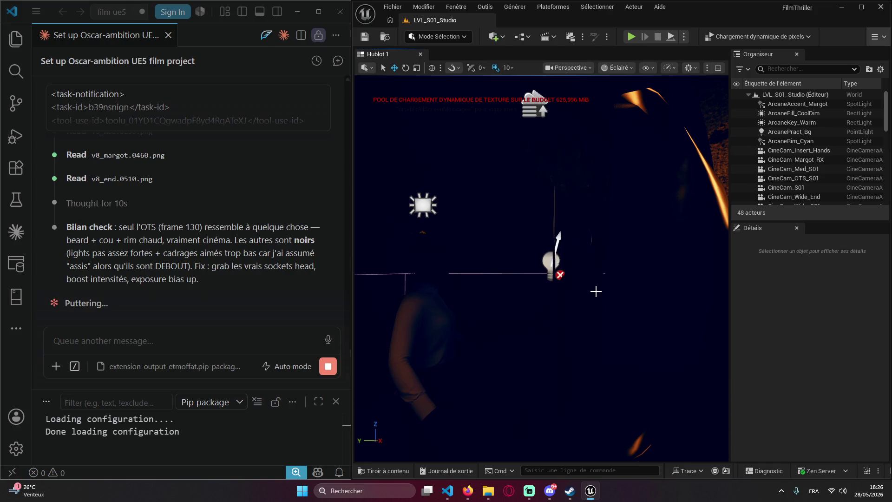
{"action": "mouse_move", "coordinate": [558, 492]}
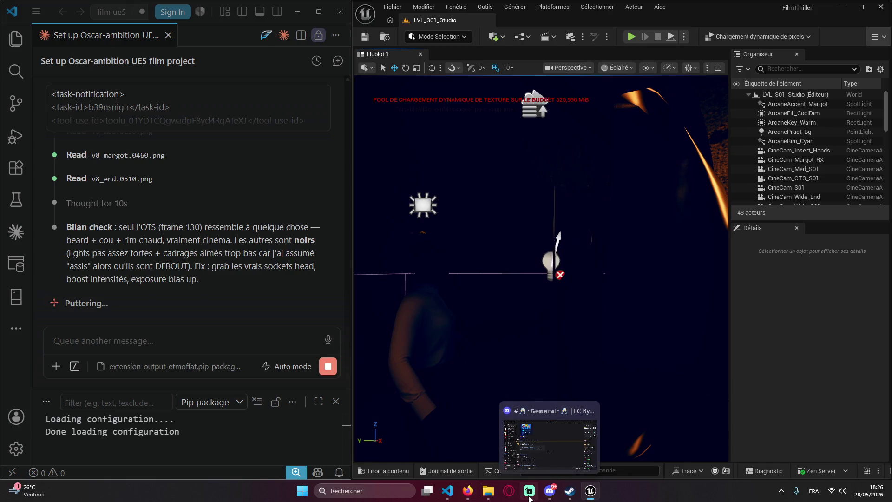
- Post !uptime and !magic in the Streamlabs stream chat, then minimize Streamlabs
{"action": "left_click", "coordinate": [529, 491]}
{"action": "left_click", "coordinate": [691, 433]}
{"action": "type", "text": "!uptime"}
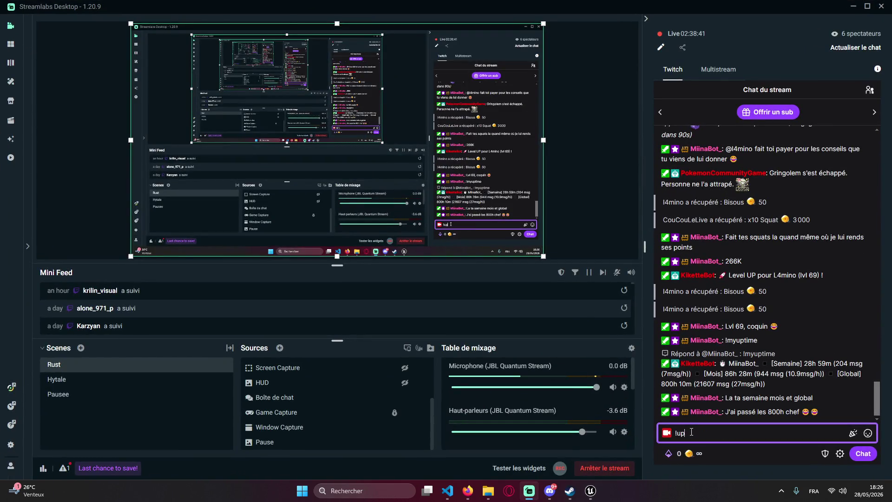
{"action": "key", "text": "Return"}
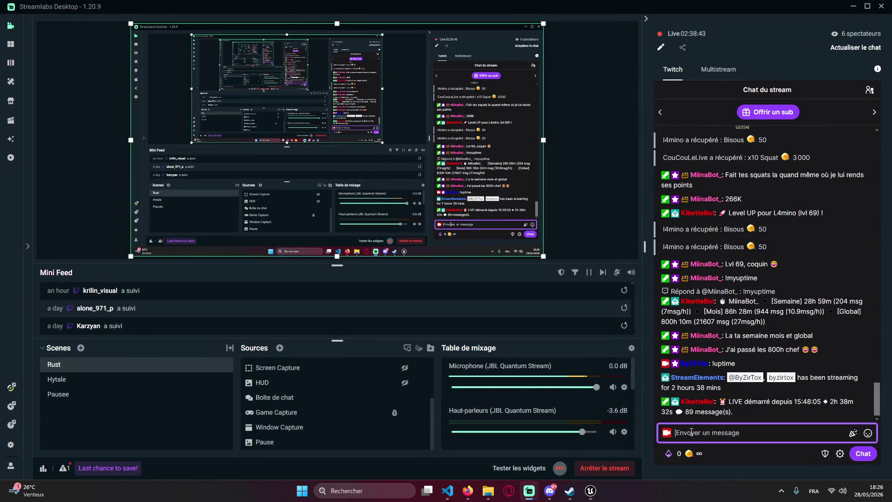
{"action": "type", "text": "!magic"}
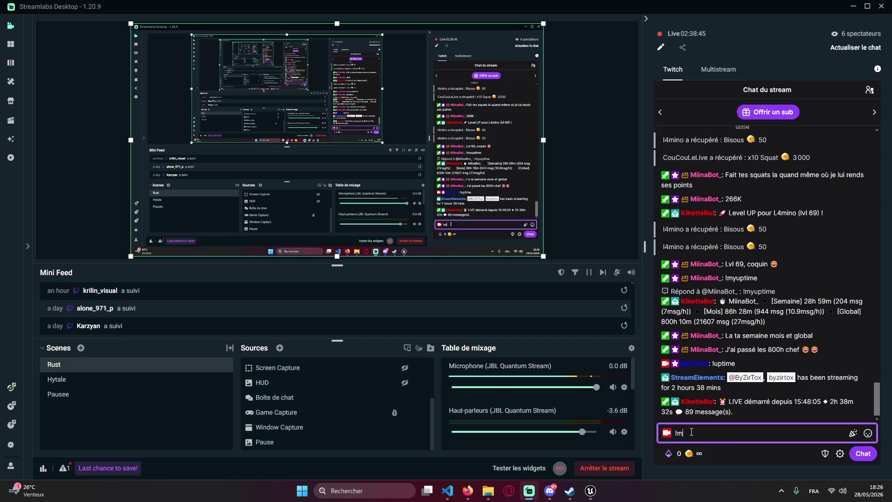
{"action": "key", "text": "Return"}
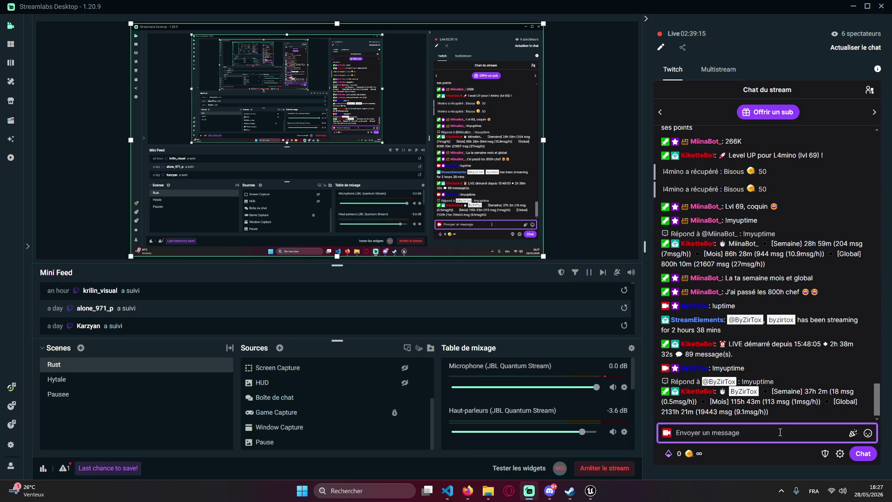
{"action": "left_click", "coordinate": [853, 6]}
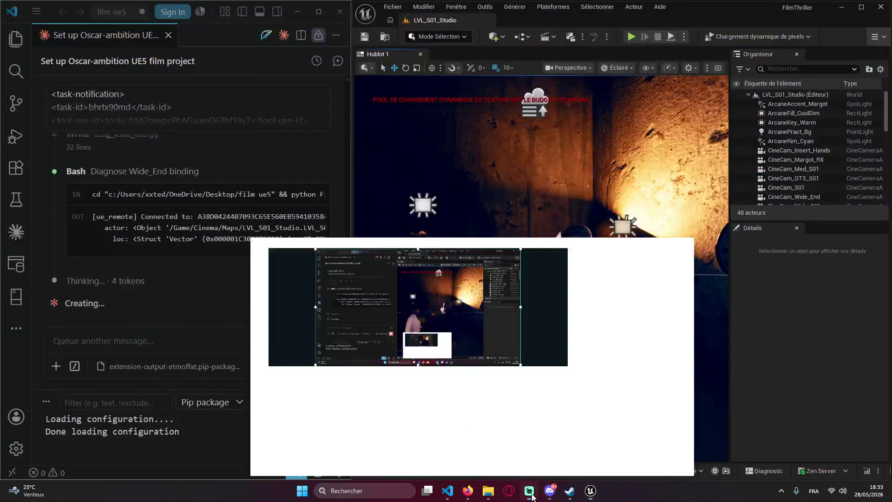
- Send the !fc command in the Streamlabs chat, then minimize Streamlabs
{"action": "left_click", "coordinate": [530, 491]}
{"action": "type", "text": "!fc"}
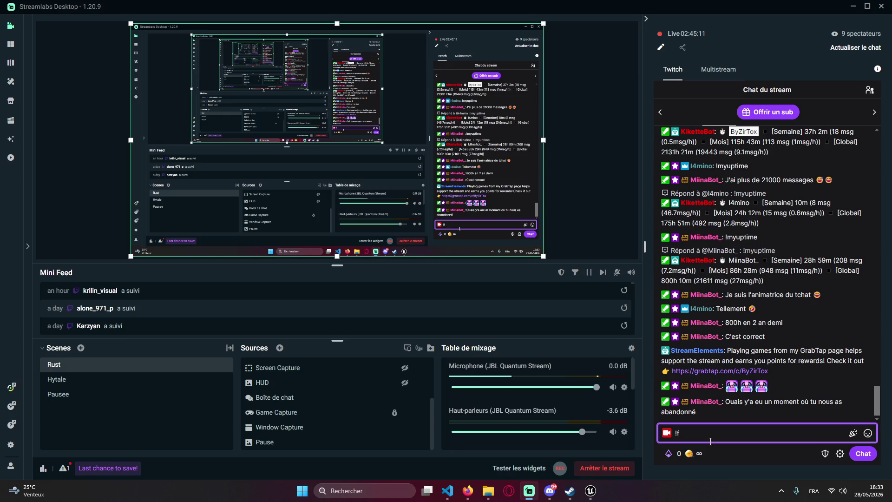
{"action": "key", "text": "Return"}
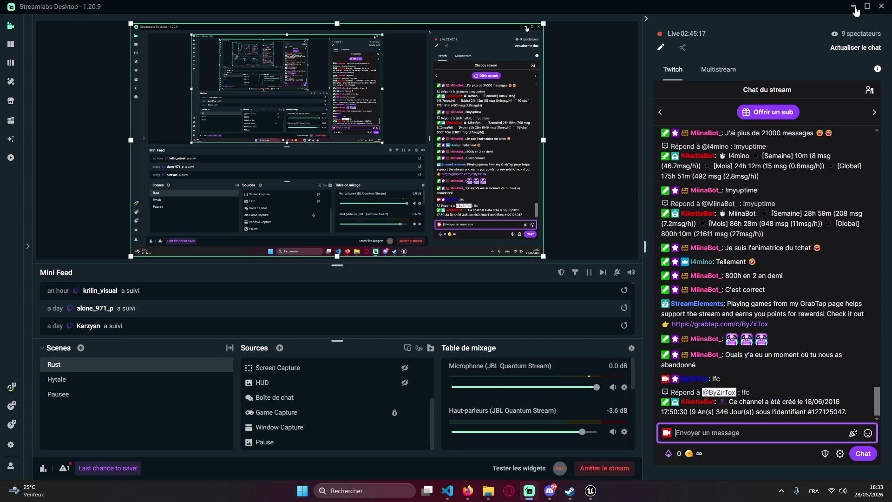
{"action": "left_click", "coordinate": [854, 7]}
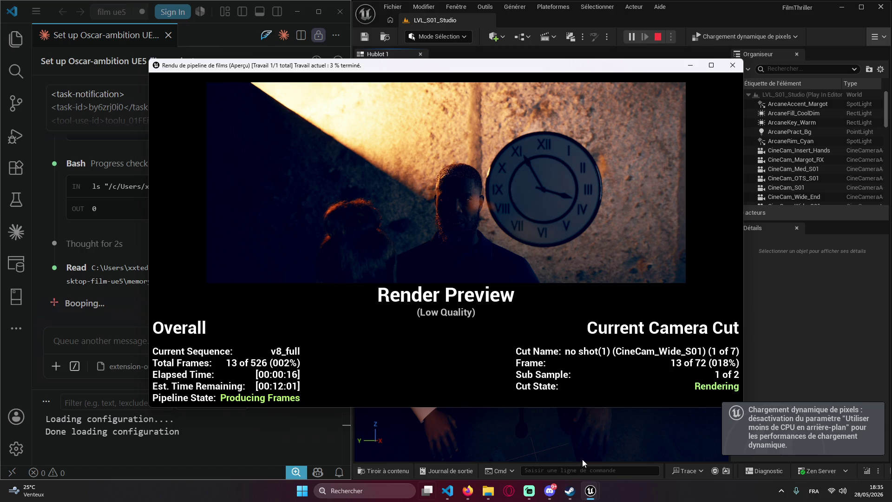
- Switch to the Discord server chat while the v8_full render runs
{"action": "left_click", "coordinate": [555, 495]}
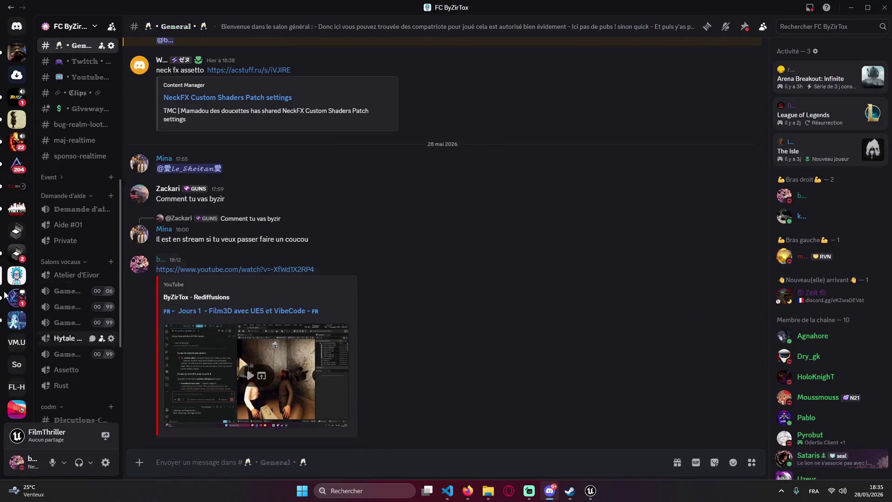
- Browse the Discord direct messages and another group conversation, then restore down and minimize Discord
{"action": "scroll", "coordinate": [77, 232], "scroll_direction": "up", "scroll_amount": 6}
{"action": "left_click", "coordinate": [18, 33]}
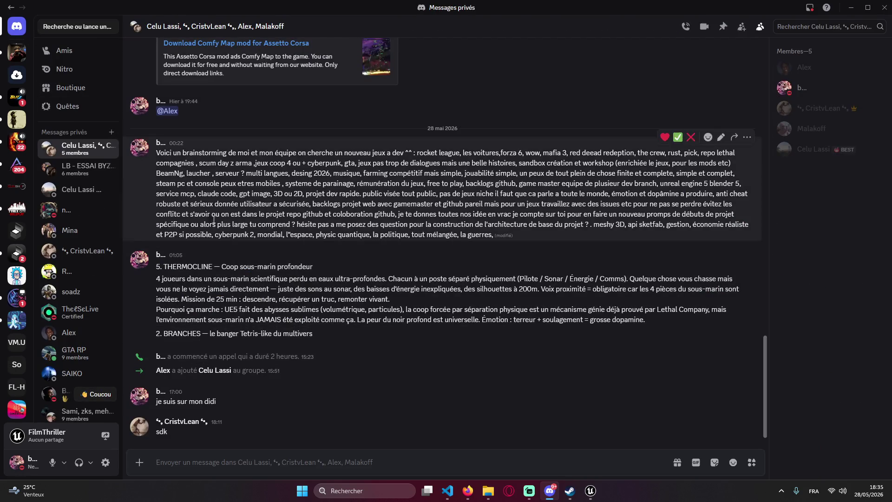
{"action": "left_click", "coordinate": [82, 171]}
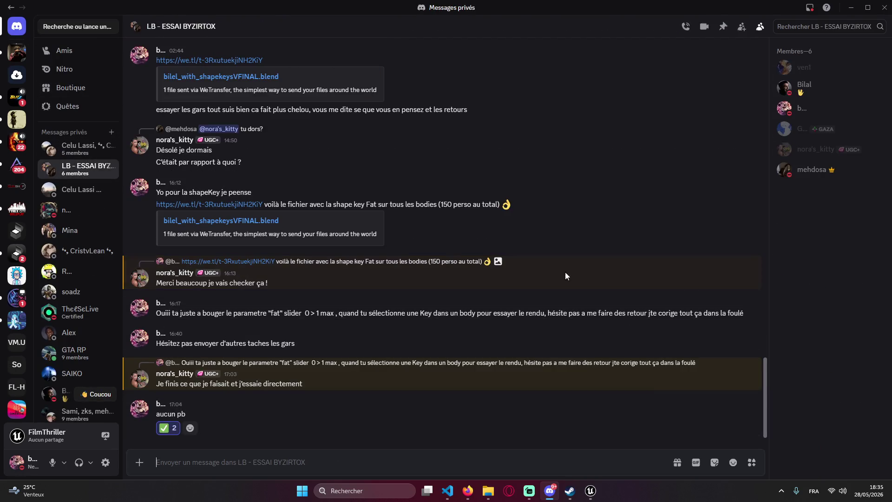
{"action": "left_click", "coordinate": [866, 7]}
{"action": "left_click", "coordinate": [828, 39]}
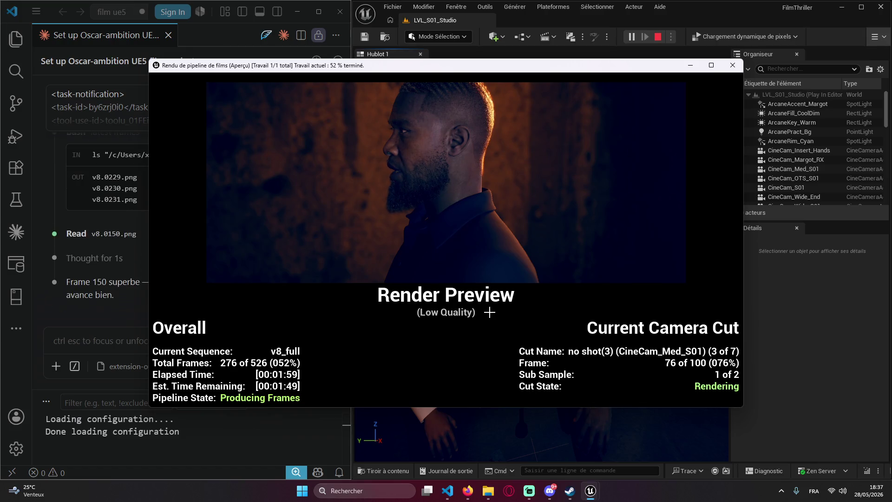
- Check the assistant's progress in the VS Code chat, then return to the render preview
{"action": "left_click", "coordinate": [98, 338]}
{"action": "left_click", "coordinate": [98, 337]}
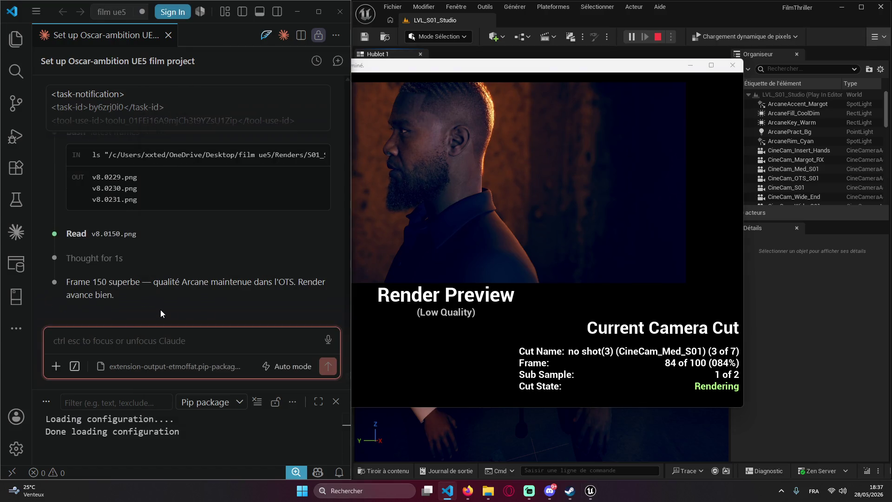
{"action": "scroll", "coordinate": [168, 288], "scroll_direction": "up", "scroll_amount": 5}
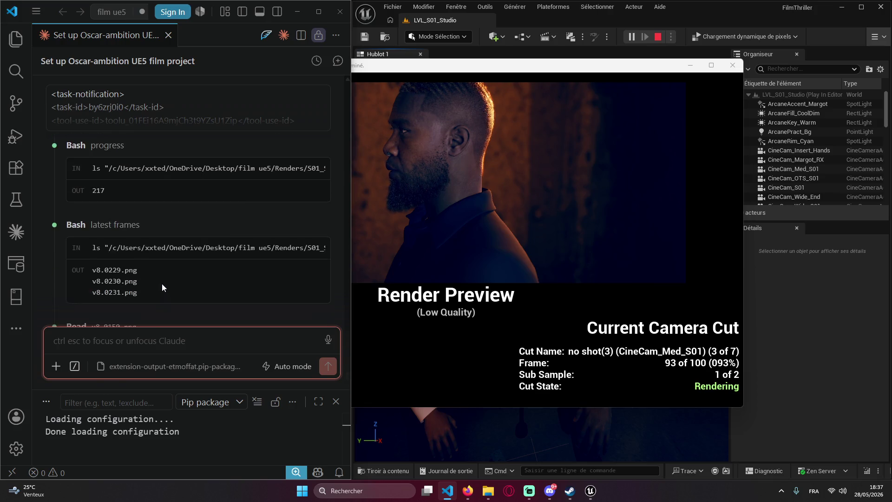
{"action": "scroll", "coordinate": [174, 275], "scroll_direction": "up", "scroll_amount": 2}
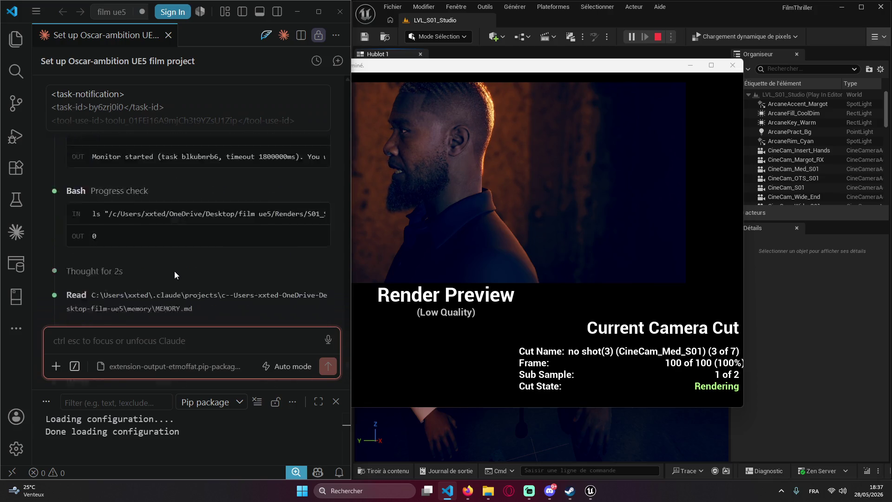
{"action": "scroll", "coordinate": [174, 274], "scroll_direction": "down", "scroll_amount": 5}
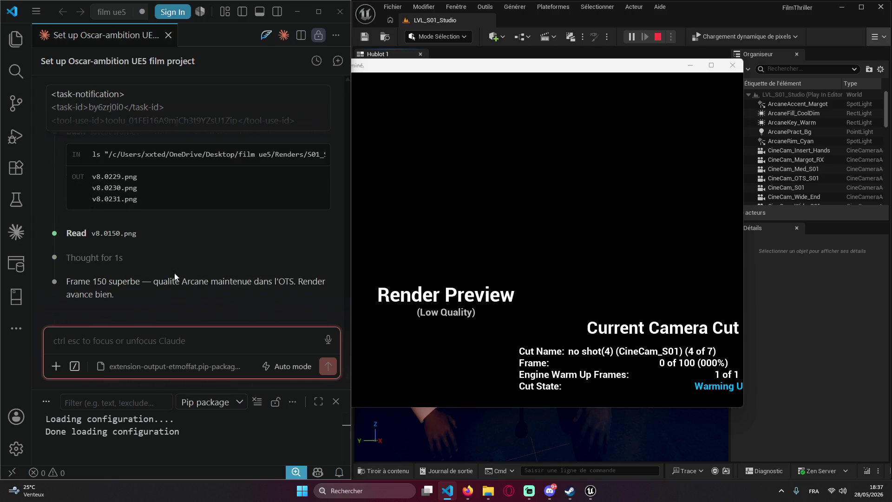
{"action": "left_click", "coordinate": [380, 69]}
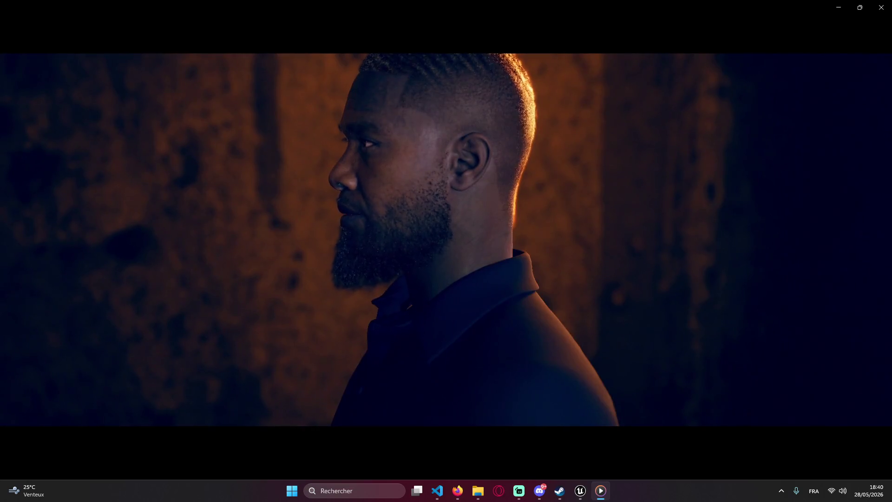
- Scrub the S01_Arcane_FINAL_v8 video from its opening shot to the end
{"action": "mouse_move", "coordinate": [723, 3]}
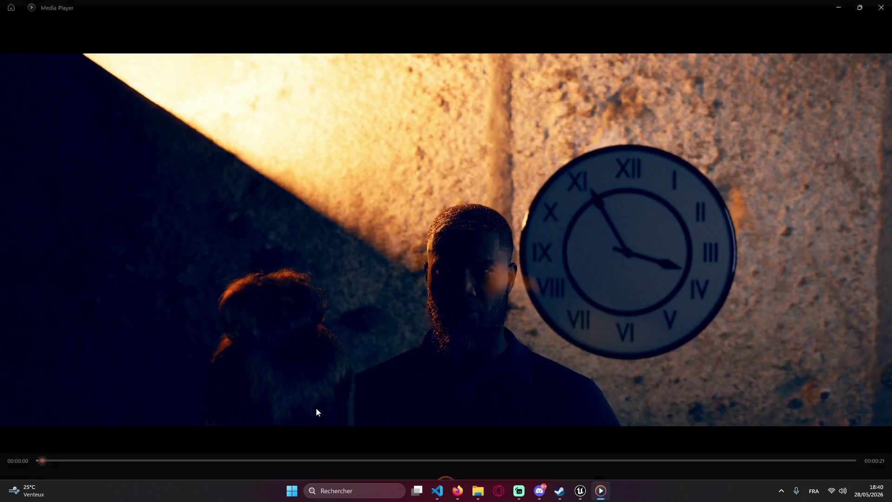
{"action": "mouse_move", "coordinate": [80, 436]}
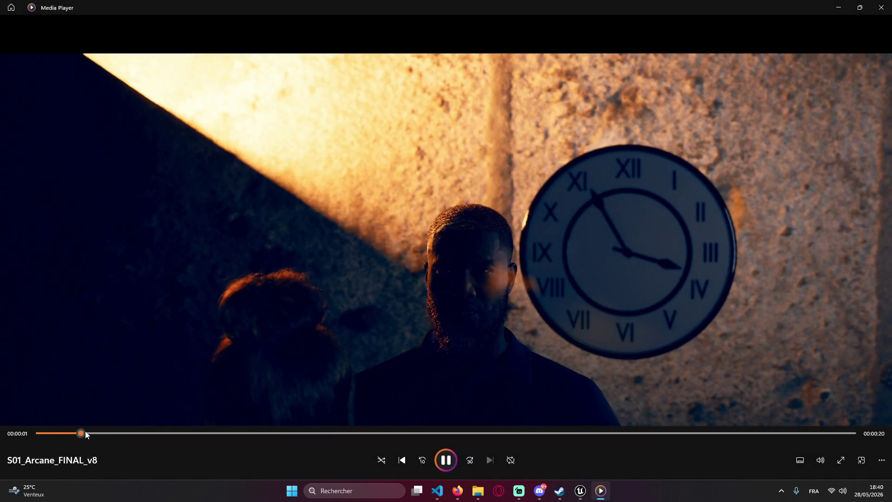
{"action": "left_click_drag", "start_coordinate": [133, 435], "coordinate": [854, 433]}
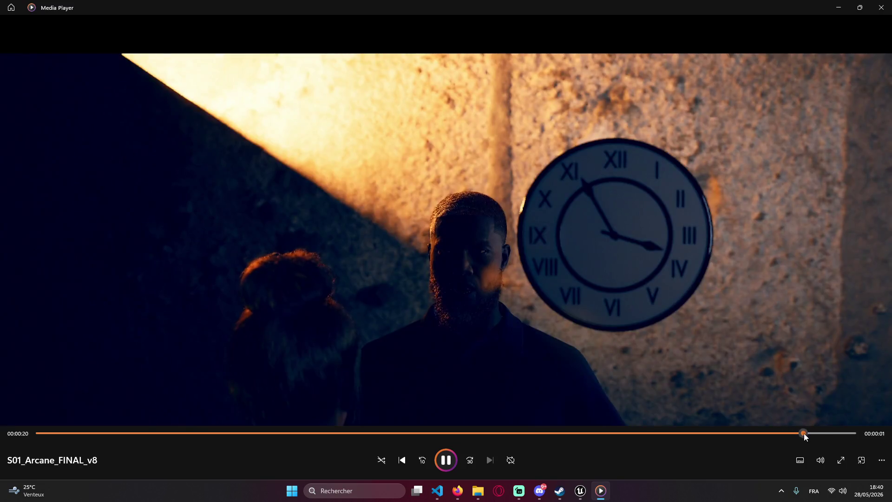
- Close the video, review the v8 summary's memory notes and sources, and start typing feedback
{"action": "left_click", "coordinate": [882, 8]}
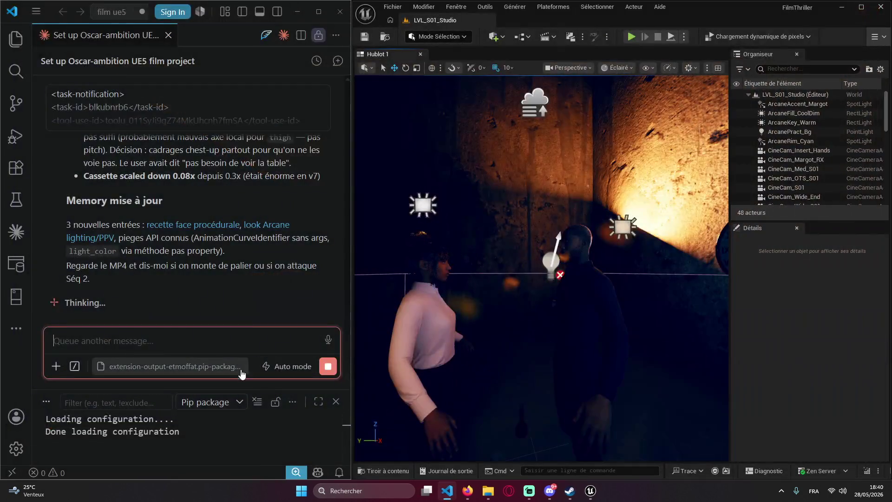
{"action": "scroll", "coordinate": [240, 295], "scroll_direction": "up", "scroll_amount": 5}
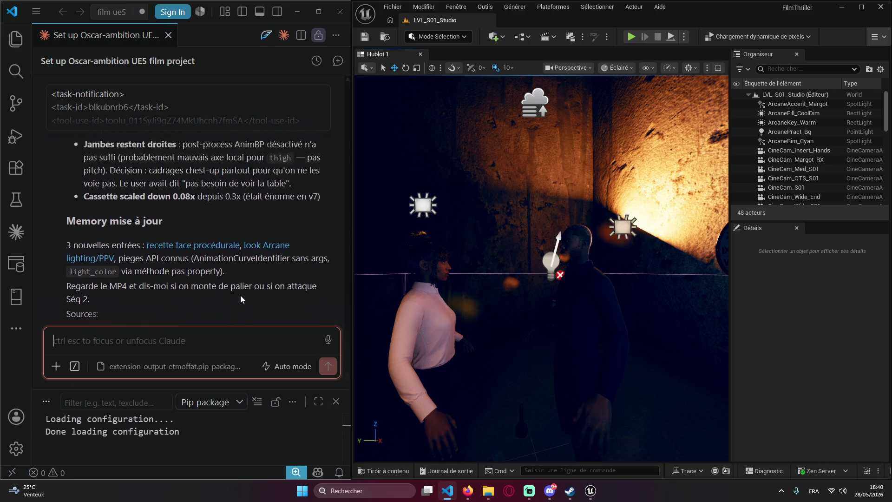
{"action": "scroll", "coordinate": [241, 294], "scroll_direction": "down", "scroll_amount": 5}
{"action": "scroll", "coordinate": [241, 294], "scroll_direction": "up", "scroll_amount": 10}
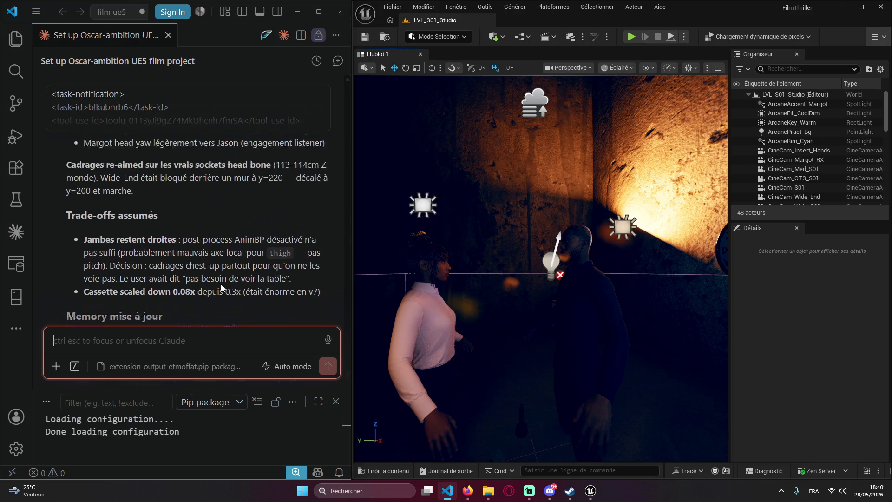
{"action": "scroll", "coordinate": [227, 293], "scroll_direction": "up", "scroll_amount": 2}
{"action": "scroll", "coordinate": [226, 272], "scroll_direction": "down", "scroll_amount": 10}
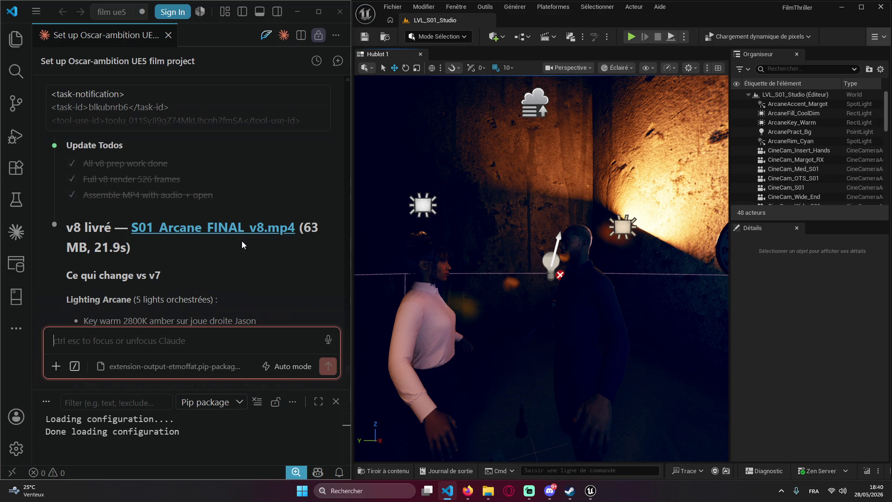
{"action": "scroll", "coordinate": [248, 252], "scroll_direction": "down", "scroll_amount": 10}
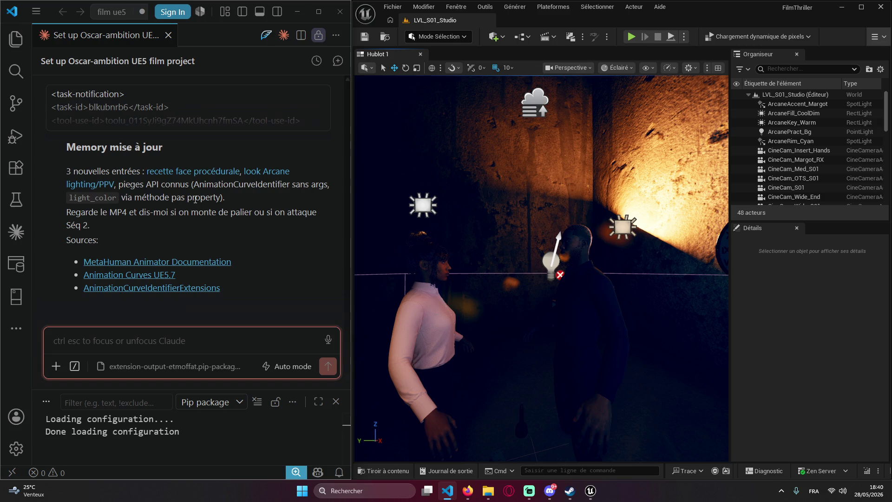
{"action": "type", "text": "f"}
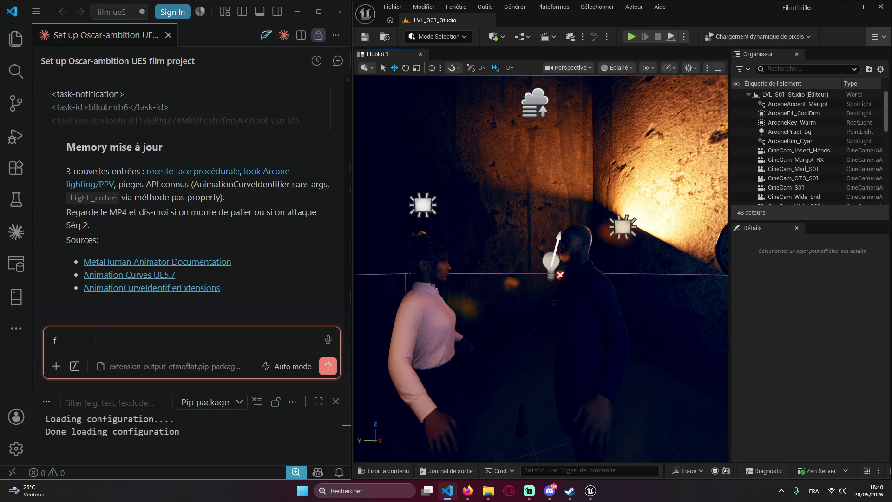
{"action": "type", "text": "autt le corps bouge "}
{"action": "type", "text": "maintenat"}
- Send the v9 feedback: bodies must move, stop switching camera angles, lighting slightly too dark
{"action": "key", "text": "BackSpace"}
{"action": "type", "text": "nt aller allze"}
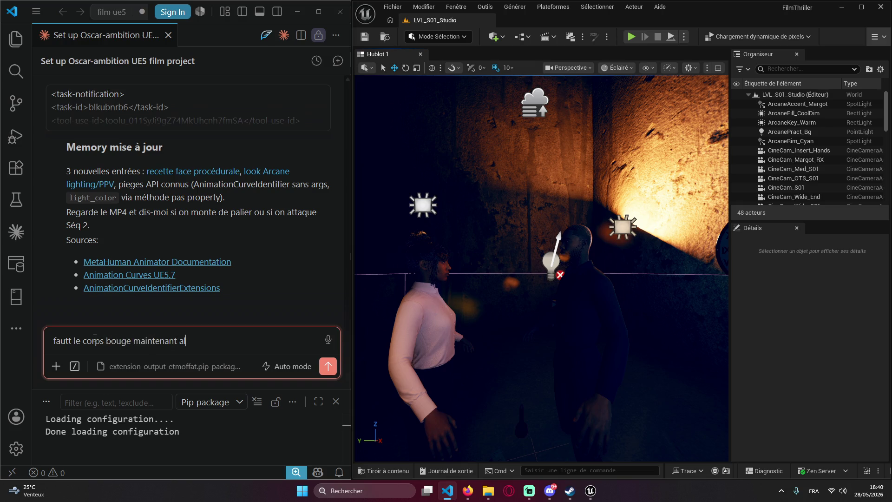
{"action": "key", "text": "BackSpace"}
{"action": "key", "text": "BackSpace"}
{"action": "type", "text": "er me"}
{"action": "type", "text": "me le coup "}
{"action": "type", "text": "doit bouger "}
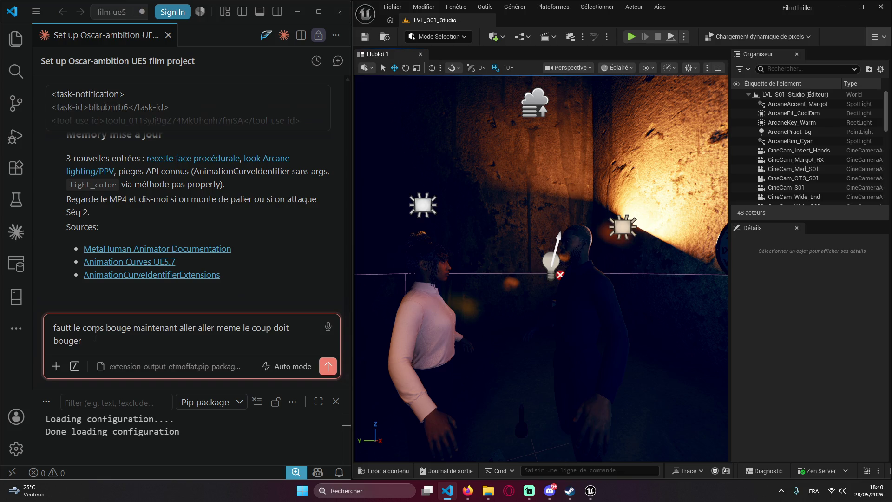
{"action": "type", "text": "et "}
{"action": "type", "text": "arrêt"}
{"action": "type", "text": "arrête de vo"}
{"action": "type", "text": "uloir ca"}
{"action": "key", "text": "BackSpace"}
{"action": "type", "text": "hhanger les cam"}
{"action": "type", "text": "ér"}
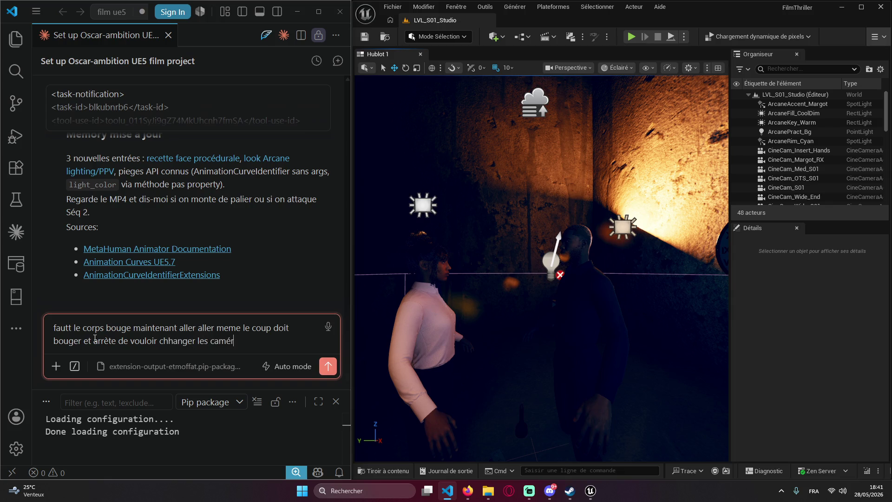
{"action": "type", "text": "a d'angles pour eessayer"}
{"action": "type", "text": " de c"}
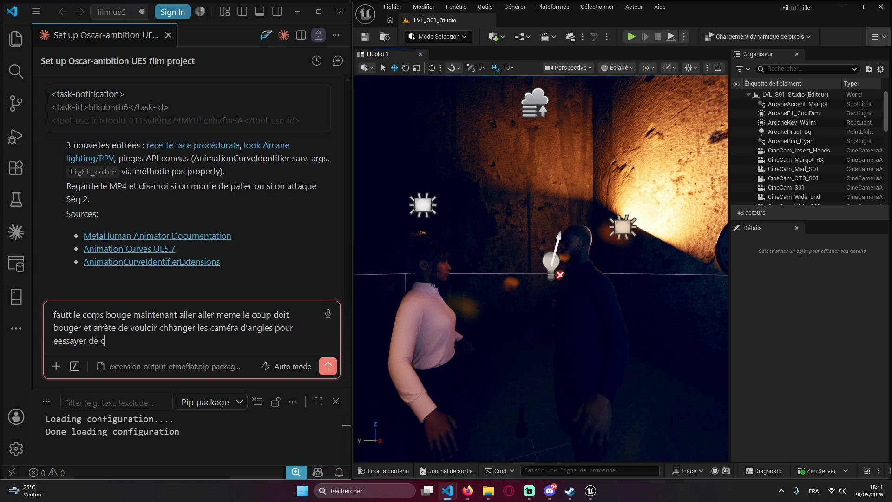
{"action": "type", "text": "acher lesdéfaut"}
{"action": "type", "text": "s meme la"}
{"action": "type", "text": " lu"}
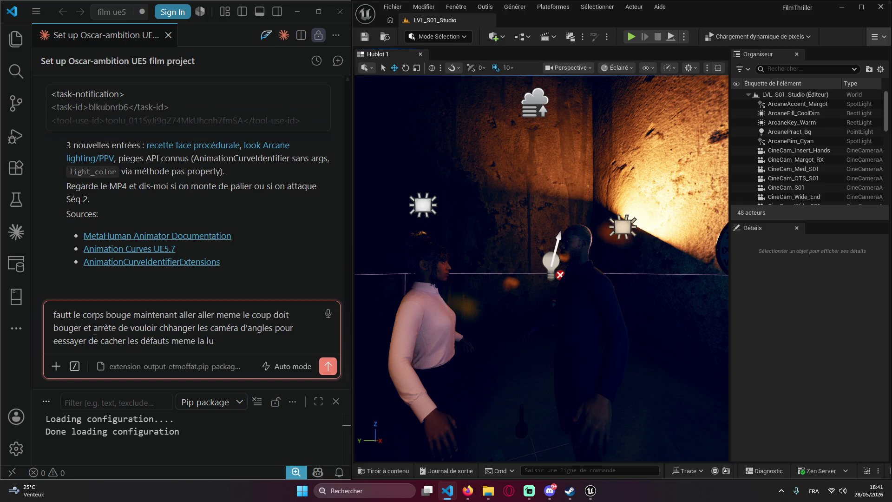
{"action": "type", "text": "lmière j'ai"}
{"action": "type", "text": "me bien l'"}
{"action": "type", "text": "ambianc"}
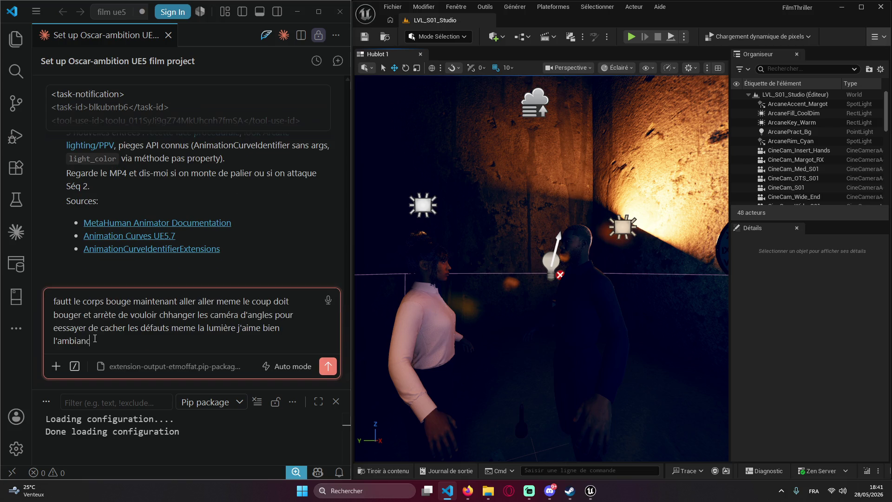
{"action": "type", "text": "e sombre mais peux "}
{"action": "type", "text": "etres u"}
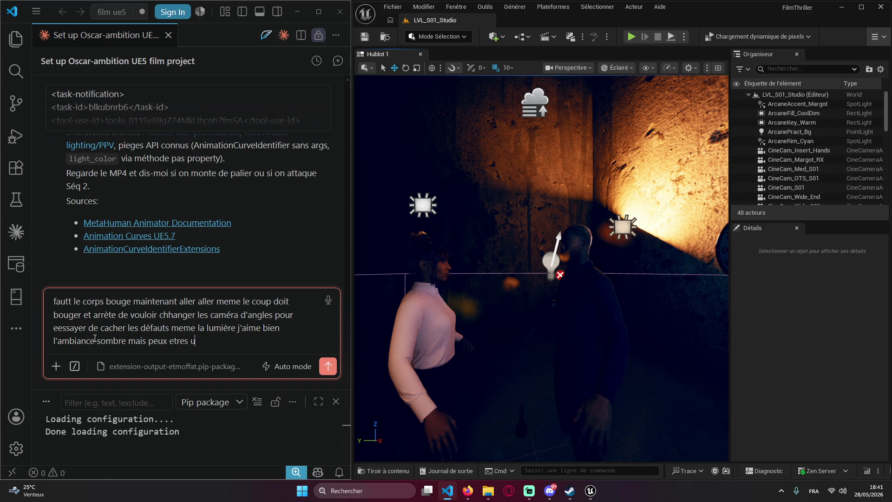
{"action": "type", "text": "n peux trop util"}
{"action": "type", "text": "ise l'api mes"}
{"action": "type", "text": "hy pour "}
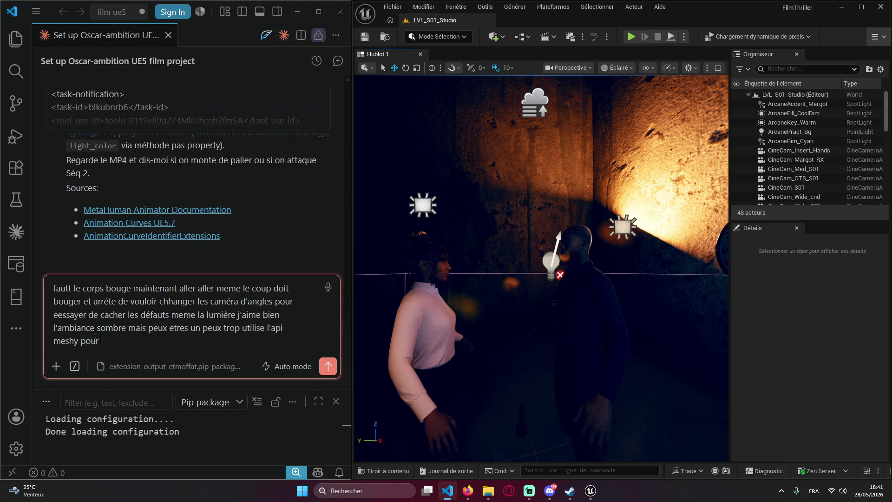
{"action": "type", "text": "t'aider au cas ou"}
{"action": "key", "text": "Return"}
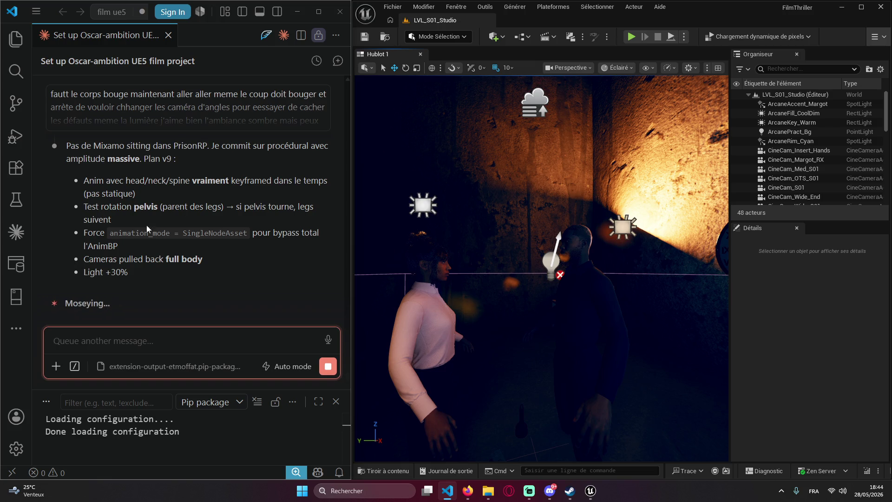
- Read the assistant's Plan v9, then go to the StreamRunners room page in Firefox
{"action": "scroll", "coordinate": [148, 228], "scroll_direction": "up", "scroll_amount": 2}
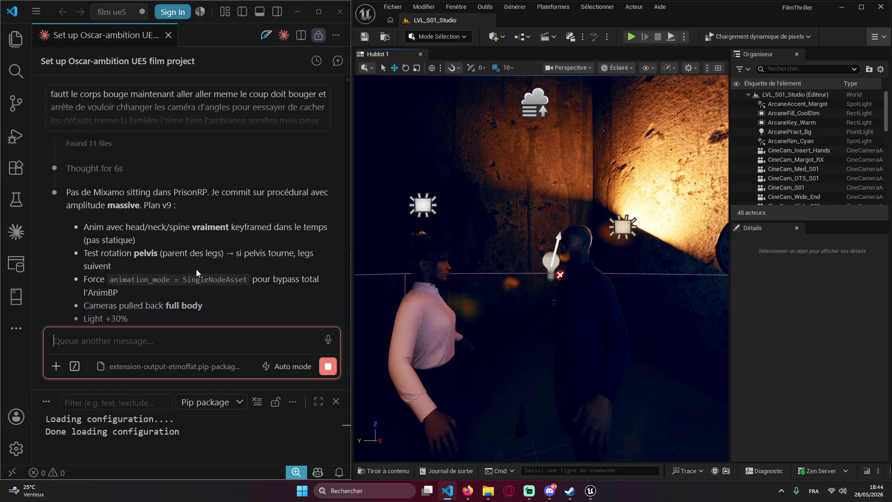
{"action": "scroll", "coordinate": [213, 269], "scroll_direction": "down", "scroll_amount": 2}
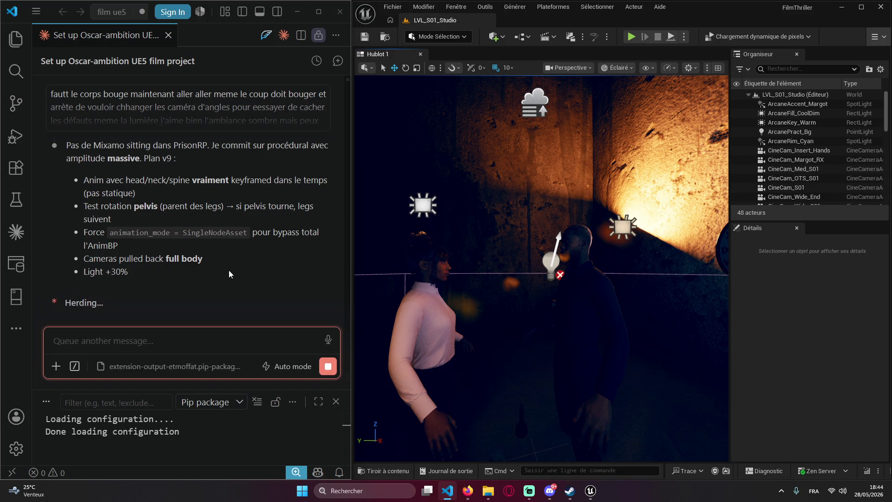
{"action": "mouse_move", "coordinate": [468, 491]}
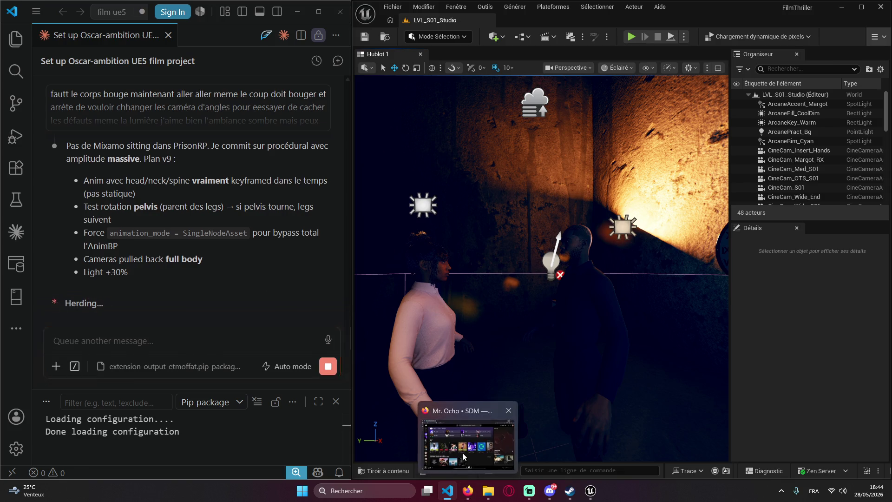
{"action": "left_click", "coordinate": [462, 452]}
{"action": "left_click", "coordinate": [31, 11]}
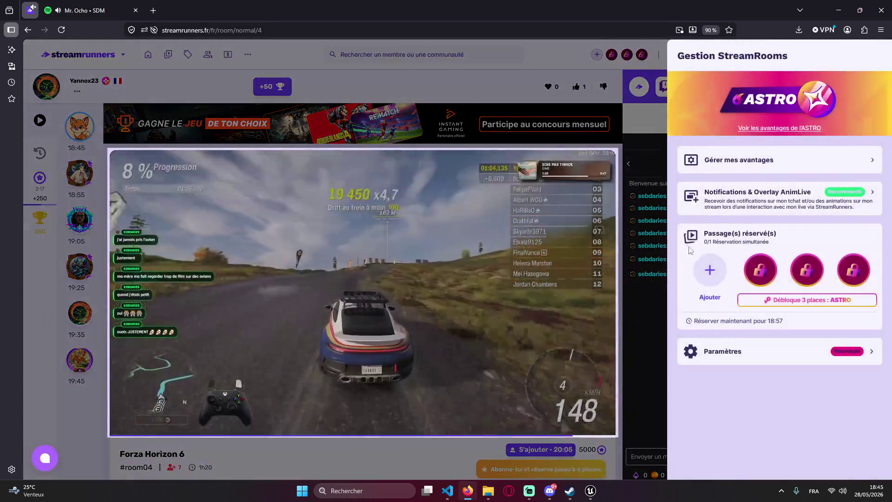
- Buy and reserve a StreamRoom passage, dismiss the confirmation, and return to the editor
{"action": "left_click", "coordinate": [710, 270]}
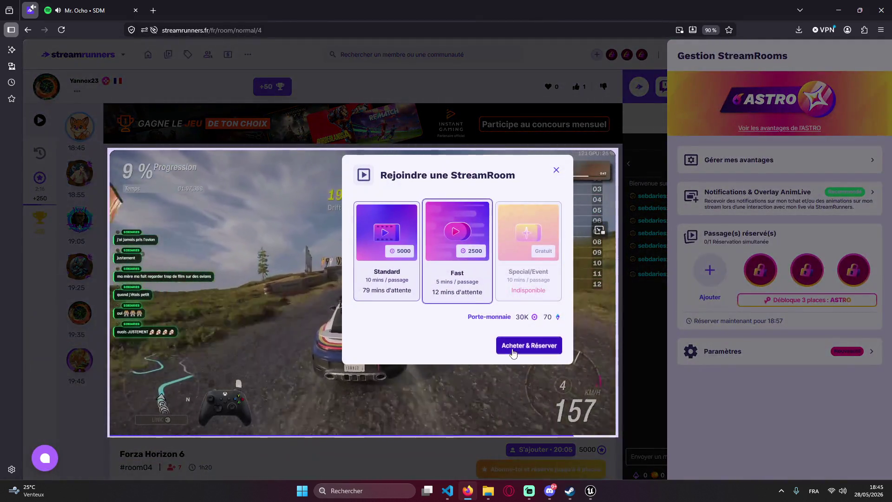
{"action": "left_click", "coordinate": [513, 344]}
{"action": "left_click", "coordinate": [519, 318]}
{"action": "key", "text": "ctrl+Tab"}
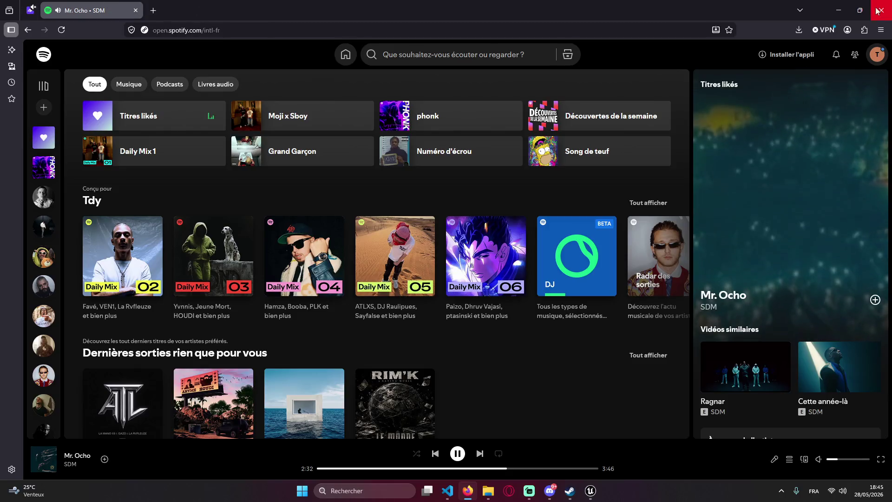
{"action": "key", "text": "alt+Tab"}
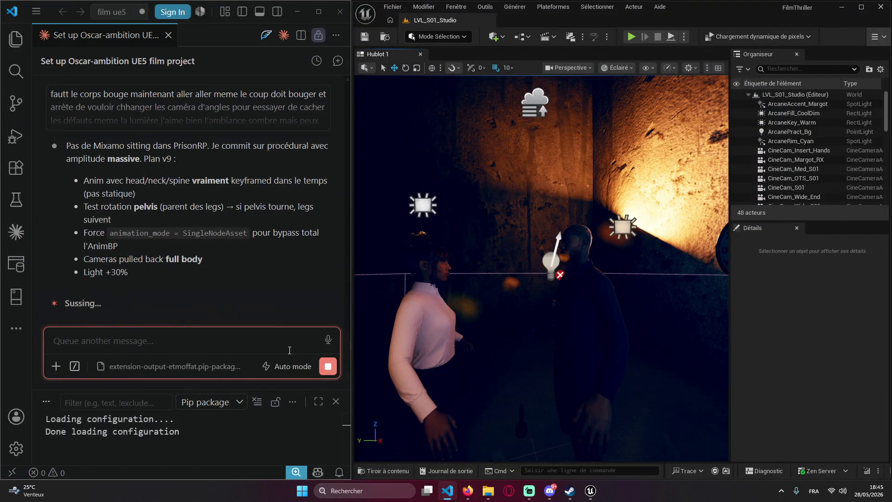
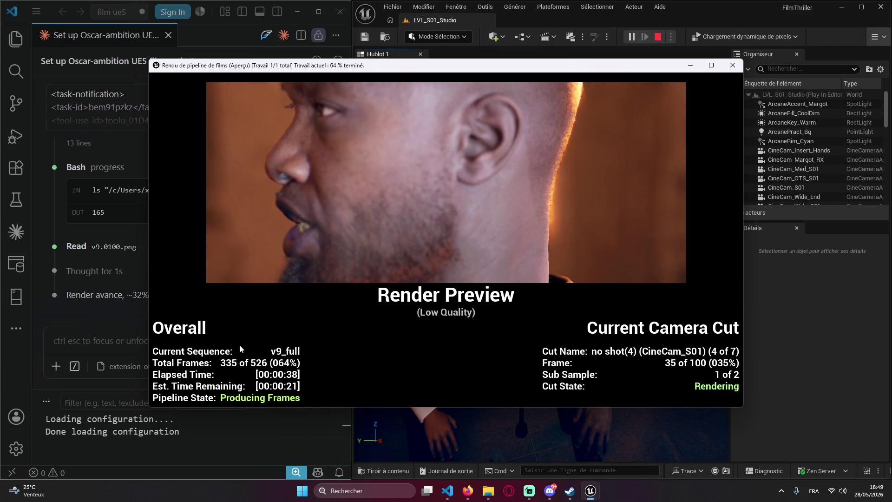
- Let the v9_full render reach camera cut 4 of 7, about two-thirds of its 526 frames
{"action": "left_click", "coordinate": [417, 75]}
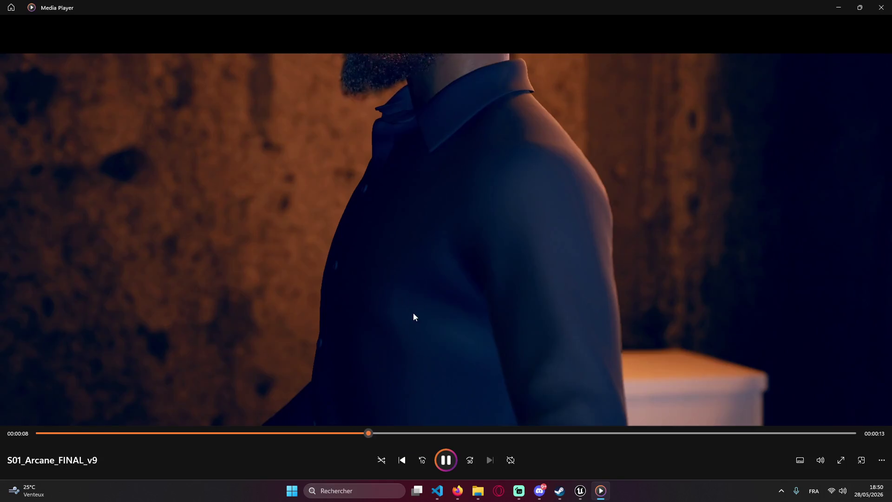
- Skim the S01_Arcane_FINAL_v9 film to its final two-shot and last second, then close Media Player
{"action": "left_click_drag", "start_coordinate": [465, 433], "coordinate": [632, 434]}
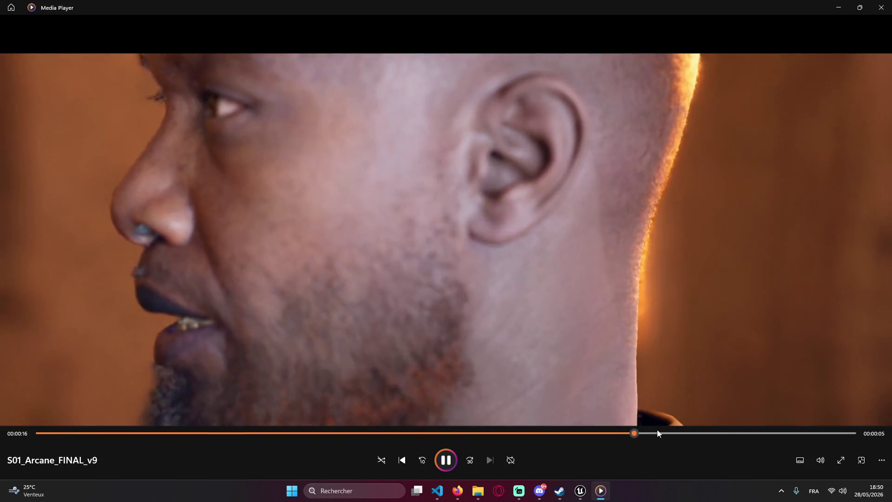
{"action": "left_click_drag", "start_coordinate": [730, 434], "coordinate": [785, 433]}
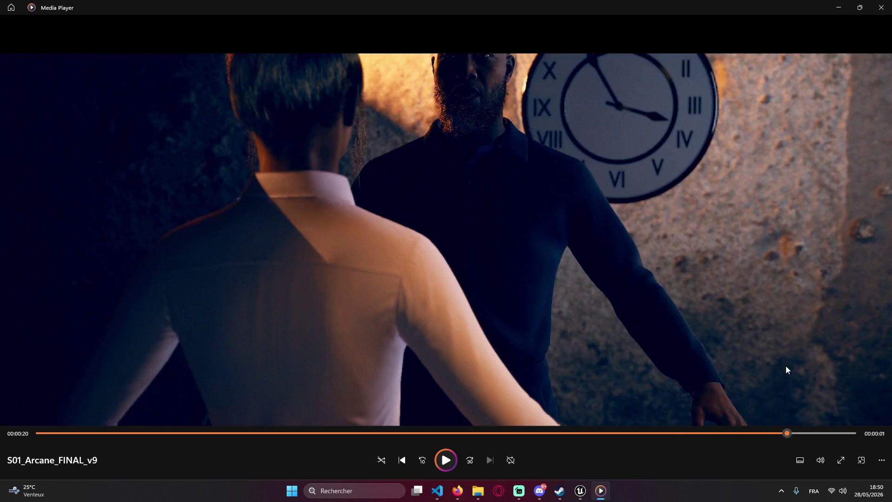
{"action": "left_click", "coordinate": [821, 432]}
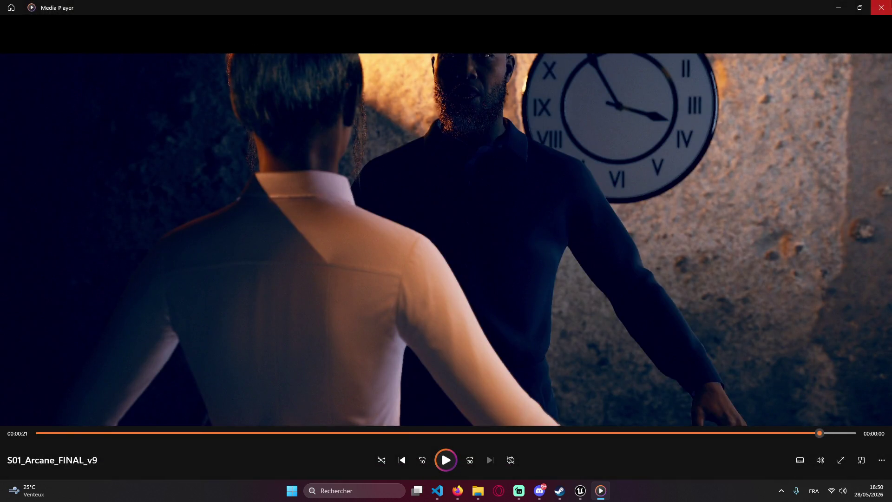
{"action": "left_click", "coordinate": [881, 7]}
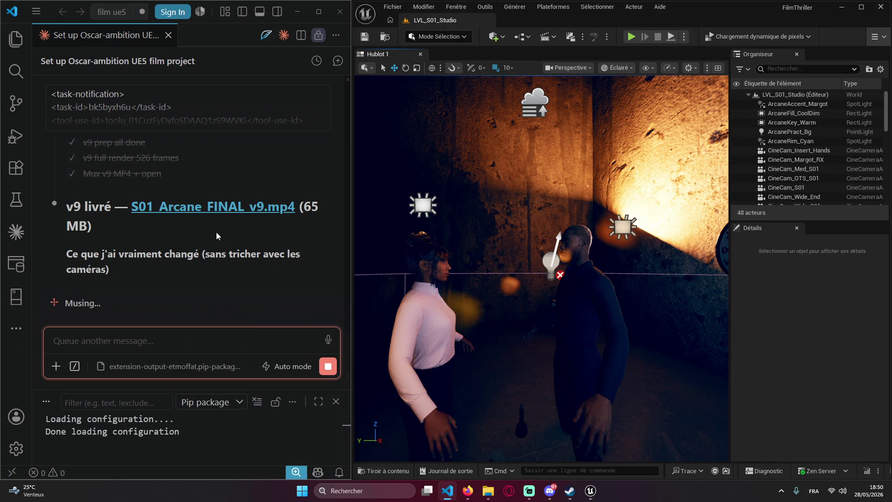
- Copy 'faut pousser plus.' from Claude's reply into the chat, add ' !' and send it
{"action": "left_click", "coordinate": [75, 213]}
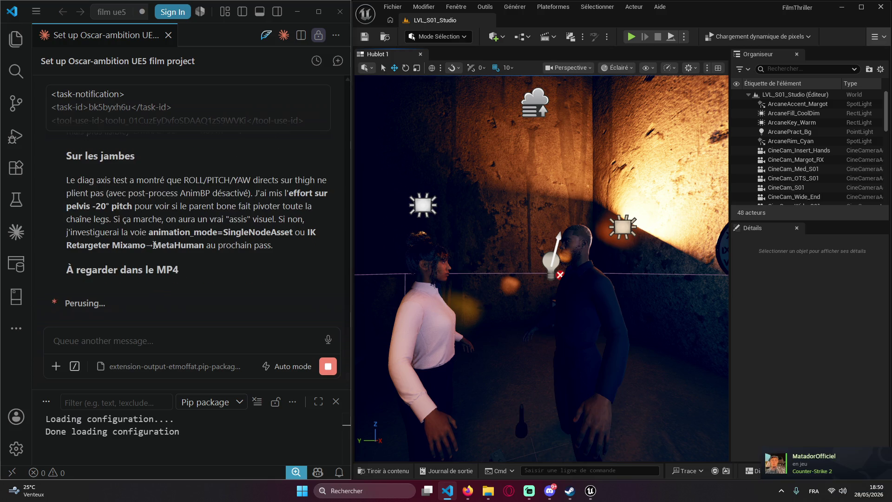
{"action": "left_click", "coordinate": [136, 329]}
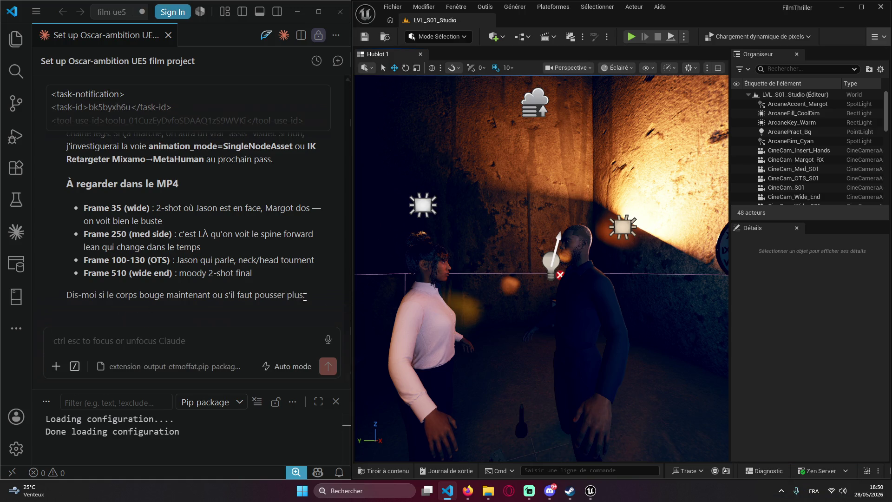
{"action": "left_click_drag", "start_coordinate": [305, 295], "coordinate": [238, 293]}
{"action": "key", "text": "ctrl+c"}
{"action": "left_click", "coordinate": [188, 336]}
{"action": "key", "text": "ctrl+v"}
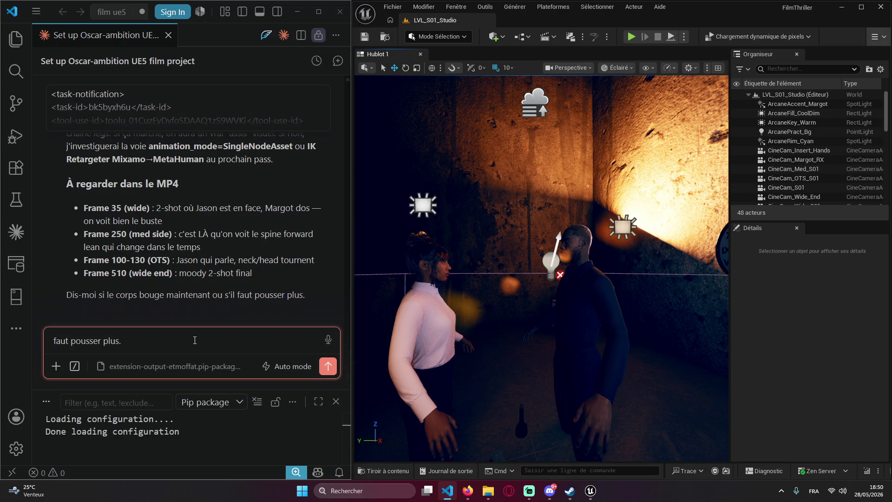
{"action": "type", "text": "!"}
{"action": "key", "text": "Return"}
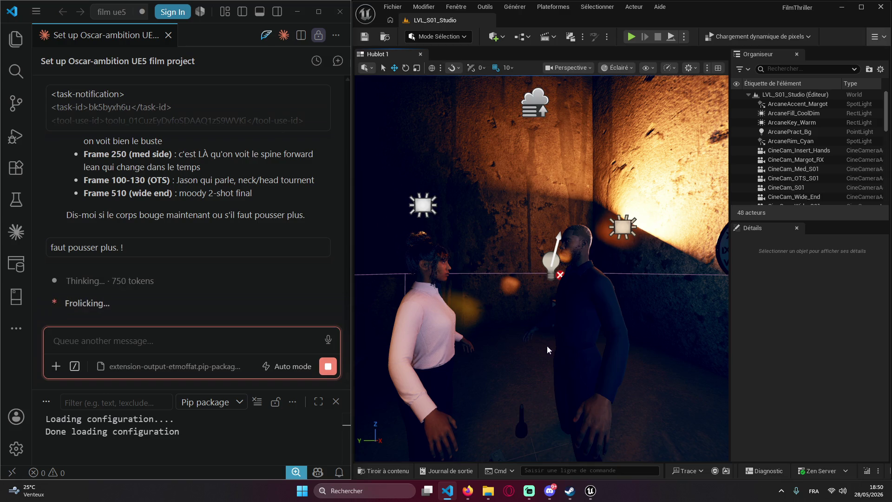
- Reread Claude's frame list and its v10 plan with tripled amplitudes, breath layer and head bob
{"action": "scroll", "coordinate": [276, 203], "scroll_direction": "up", "scroll_amount": 2}
{"action": "scroll", "coordinate": [276, 203], "scroll_direction": "down", "scroll_amount": 2}
{"action": "scroll", "coordinate": [158, 238], "scroll_direction": "up", "scroll_amount": 3}
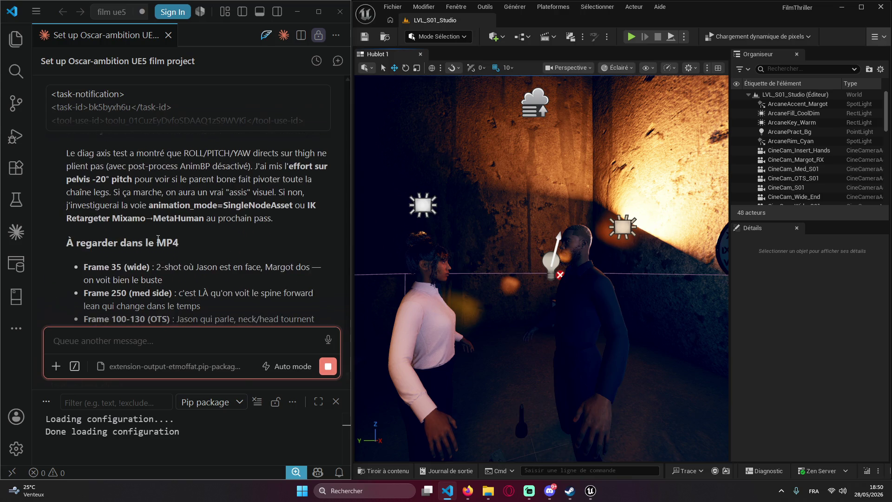
{"action": "scroll", "coordinate": [189, 265], "scroll_direction": "down", "scroll_amount": 3}
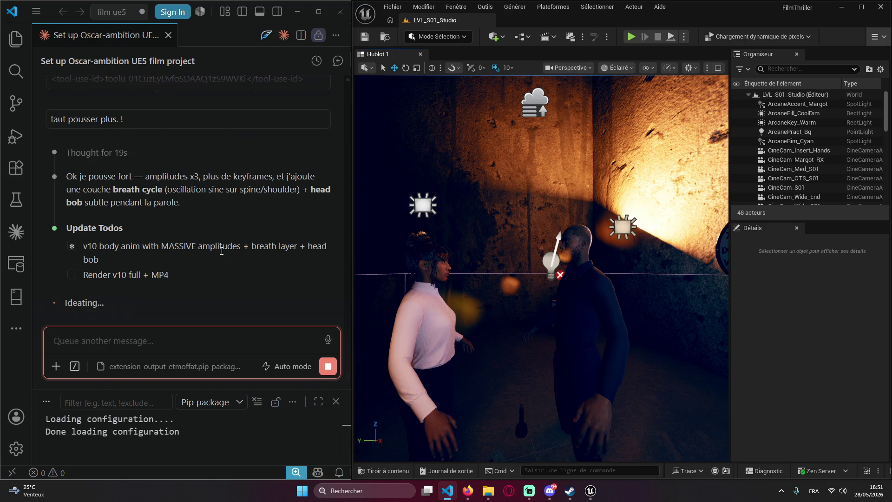
{"action": "left_click", "coordinate": [596, 338]}
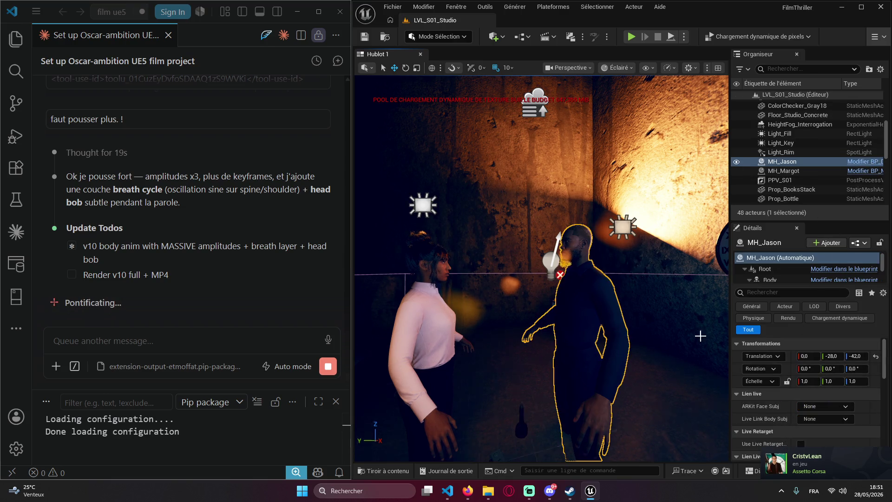
- Capture the Unreal editor area with Win+Shift+S and paste the screenshot into the Claude chat
{"action": "scroll", "coordinate": [683, 330], "scroll_direction": "down", "scroll_amount": 5}
{"action": "scroll", "coordinate": [771, 354], "scroll_direction": "up", "scroll_amount": 2}
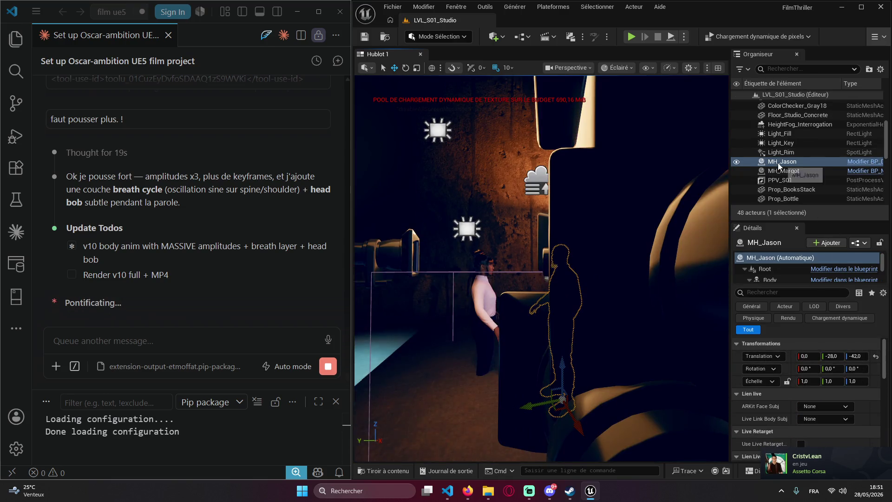
{"action": "scroll", "coordinate": [781, 190], "scroll_direction": "up", "scroll_amount": 3}
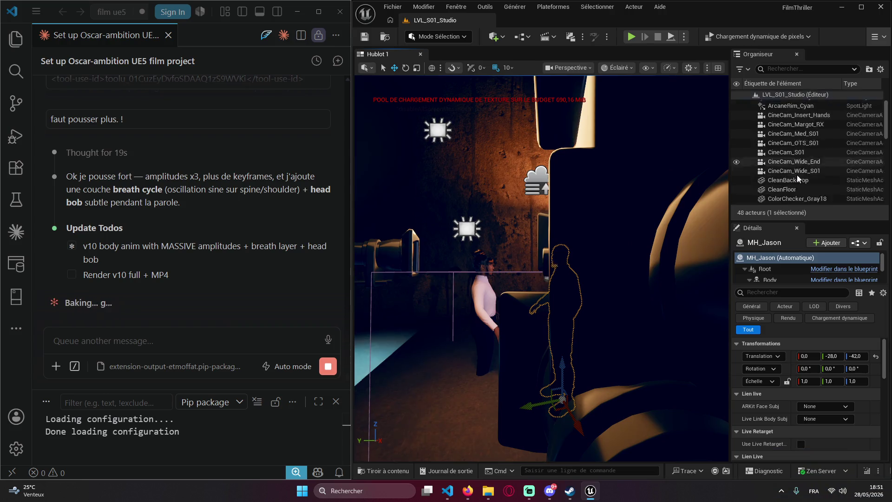
{"action": "scroll", "coordinate": [776, 195], "scroll_direction": "down", "scroll_amount": 3}
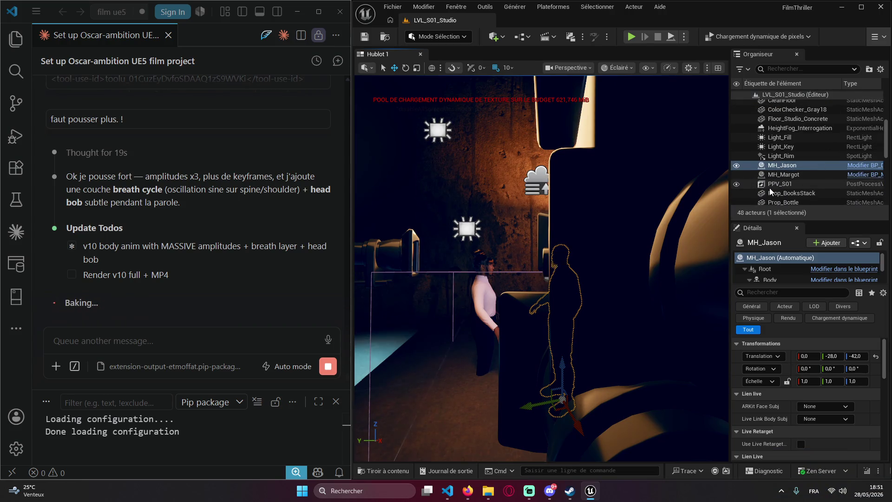
{"action": "key", "text": "super+shift+s"}
{"action": "mouse_move", "coordinate": [335, 0]}
{"action": "left_mouse_down"}
{"action": "mouse_move", "coordinate": [542, 95]}
{"action": "mouse_move", "coordinate": [891, 501]}
{"action": "left_mouse_up"}
{"action": "left_click", "coordinate": [107, 336]}
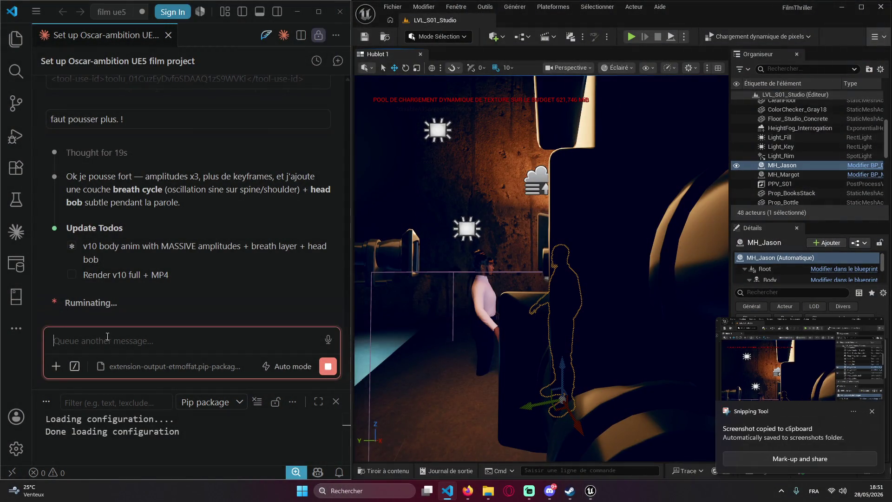
{"action": "key", "text": "ctrl+v"}
- Type 't'es sur que l'on utilise les bon metahumain ?', noting the character stays in T-Pose
{"action": "type", "text": "t'es sur que l'on utilise les b"}
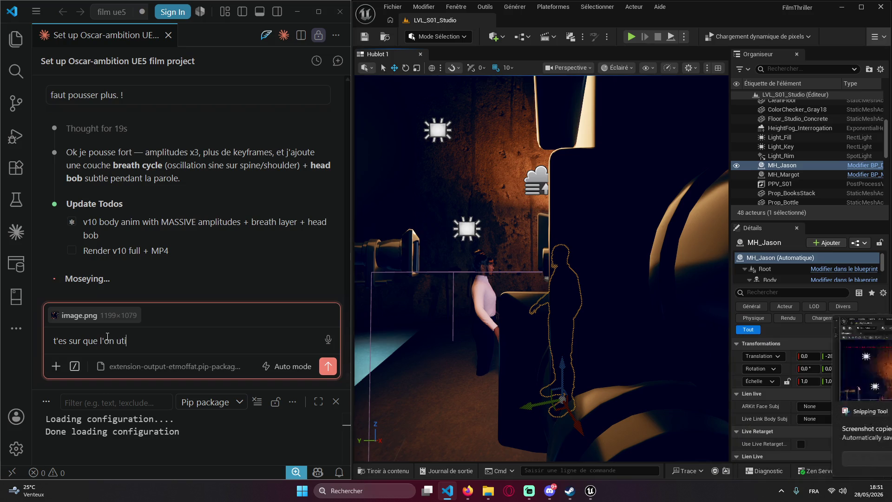
{"action": "type", "text": "on metahumain ?"}
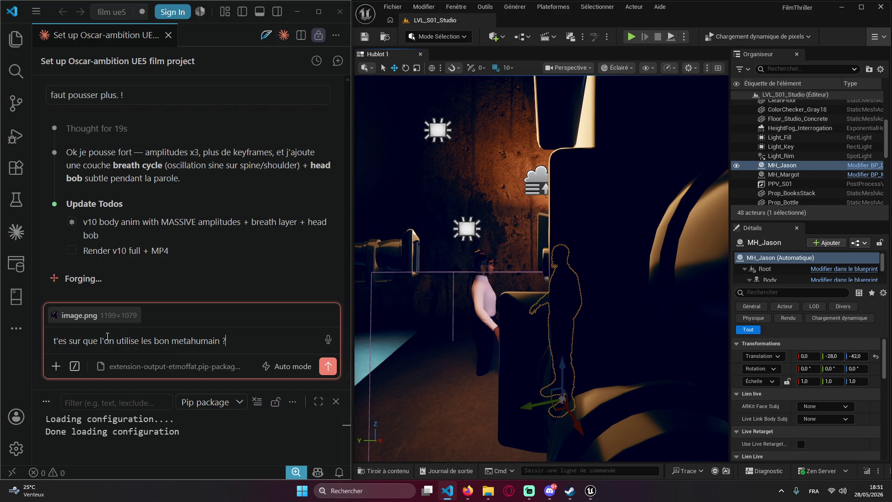
{"action": "left_click", "coordinate": [229, 340]}
{"action": "type", "text": "j'ai Iri"}
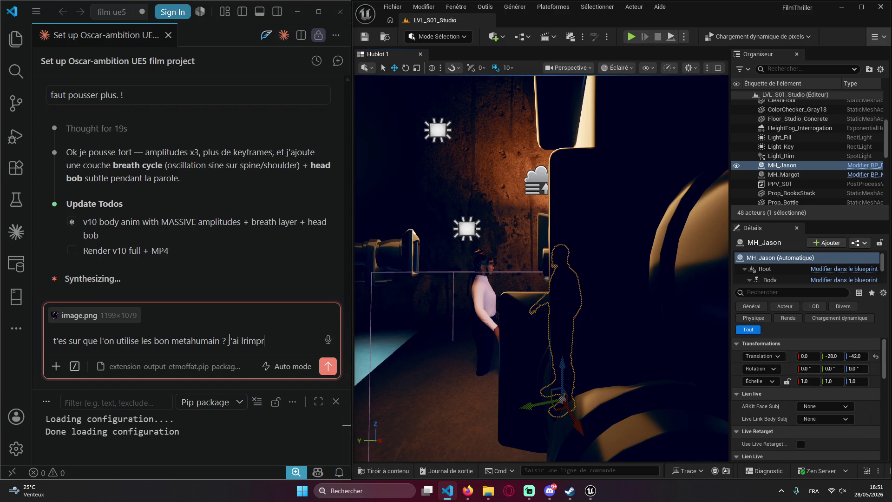
{"action": "key", "text": "BackSpace"}
{"action": "key", "text": "BackSpace"}
{"action": "type", "text": "impressio"}
{"action": "type", "text": "ns que ta du"}
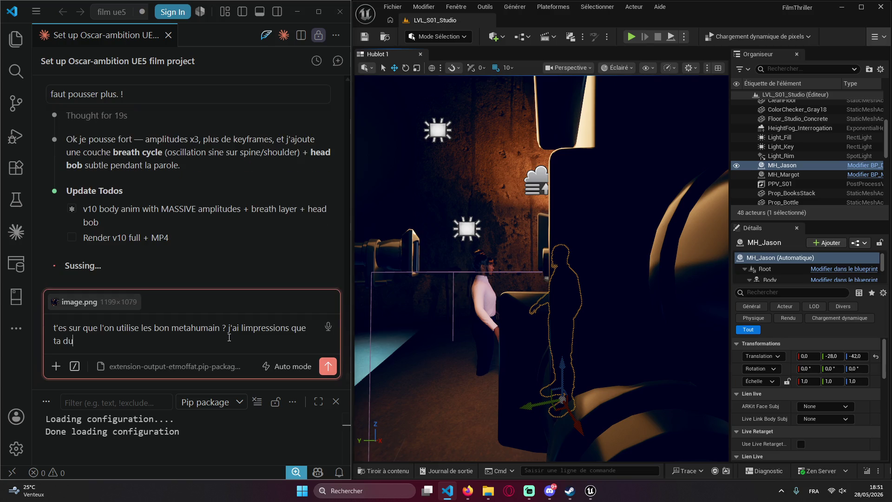
{"action": "type", "text": " mal a le faire bo"}
{"action": "type", "text": "uger"}
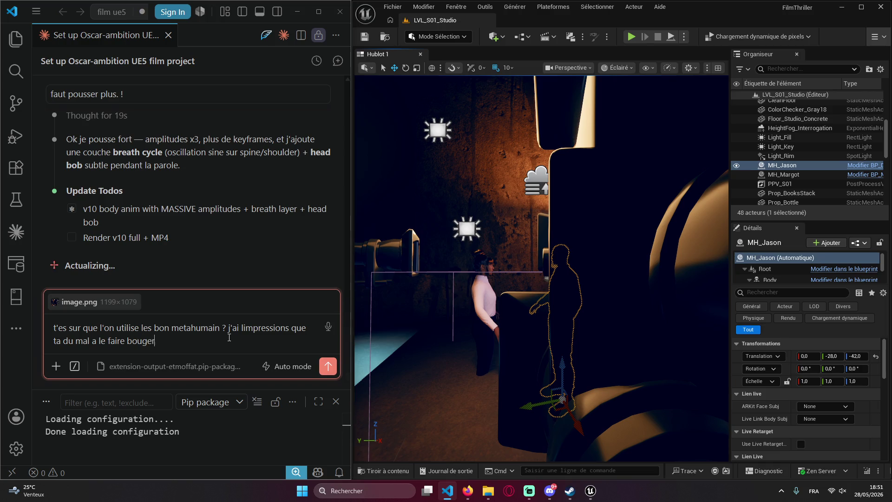
{"action": "type", "text": " car il reste "}
{"action": "type", "text": "tout le te"}
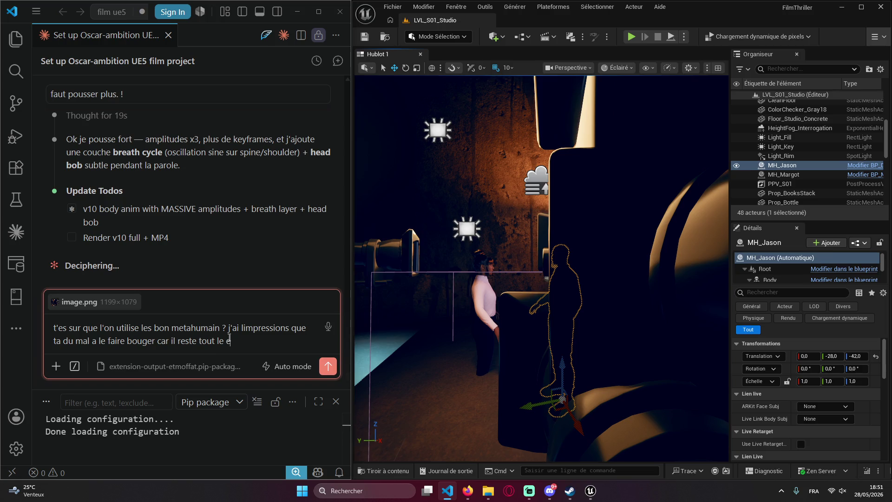
{"action": "type", "text": "mps en "}
{"action": "type", "text": "T-Pose"}
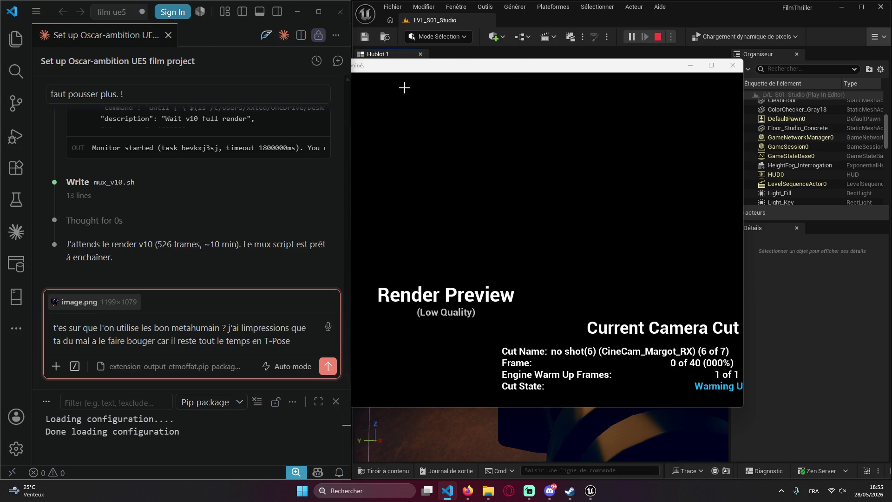
{"action": "left_click", "coordinate": [443, 64]}
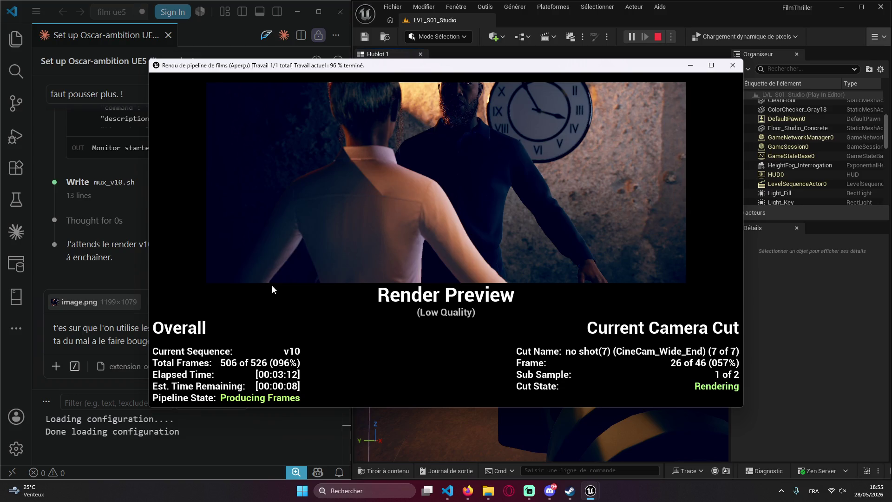
{"action": "left_click", "coordinate": [46, 278]}
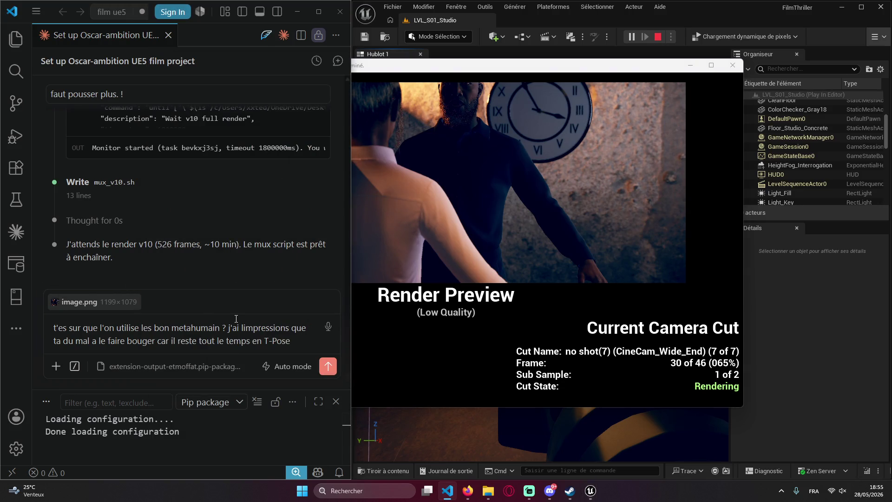
- Attach the finished render preview screenshot and send the T-pose question to Claude
{"action": "left_click", "coordinate": [446, 70]}
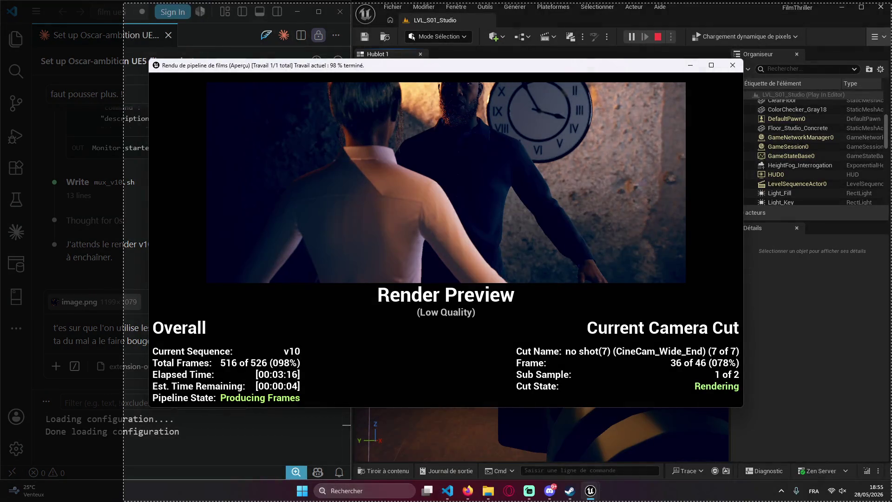
{"action": "left_click", "coordinate": [288, 343]}
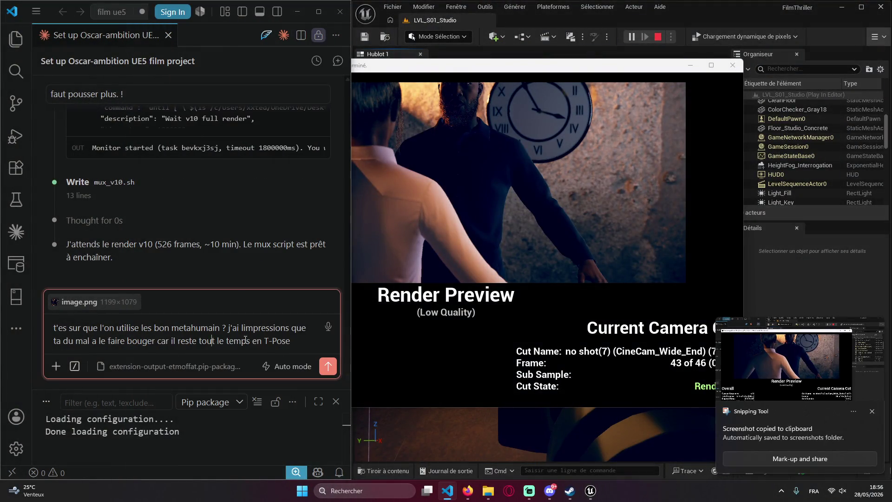
{"action": "key", "text": "ctrl+v"}
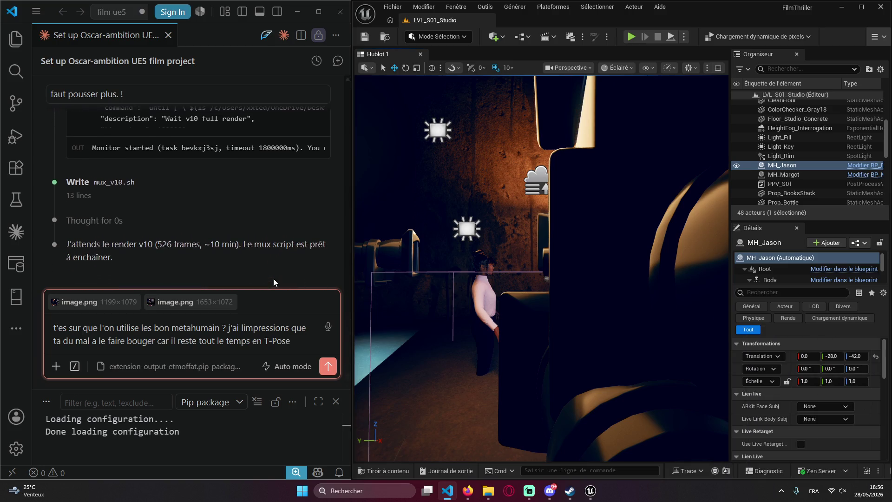
{"action": "key", "text": "Return"}
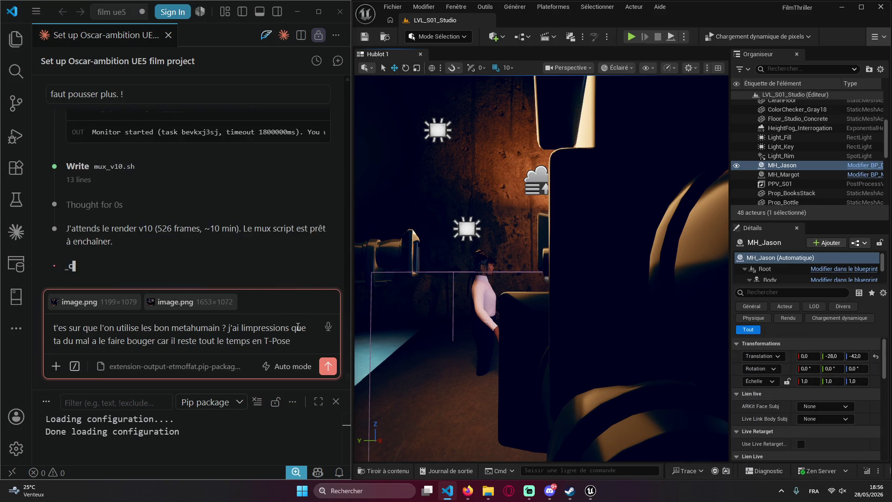
{"action": "left_click", "coordinate": [595, 467]}
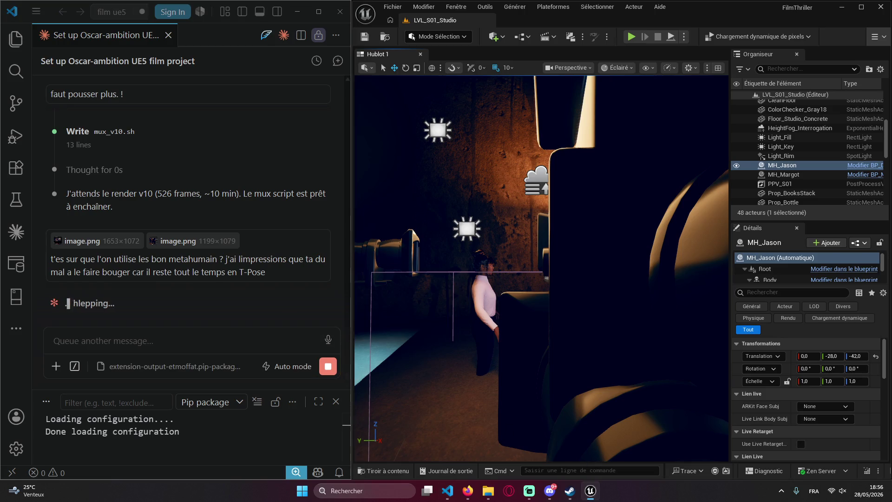
{"action": "left_click", "coordinate": [219, 329]}
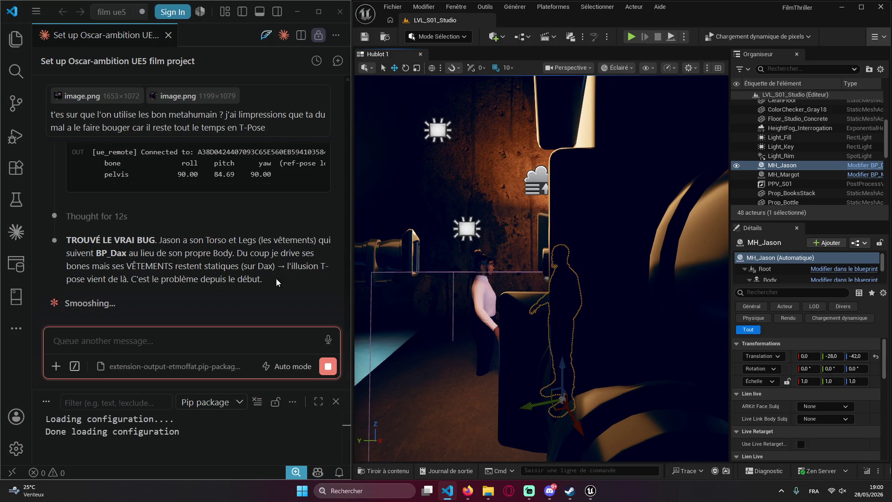
- Bring the Discord group chat with the shared body-model screenshot to the front
{"action": "right_click", "coordinate": [223, 273]}
{"action": "left_click", "coordinate": [202, 311]}
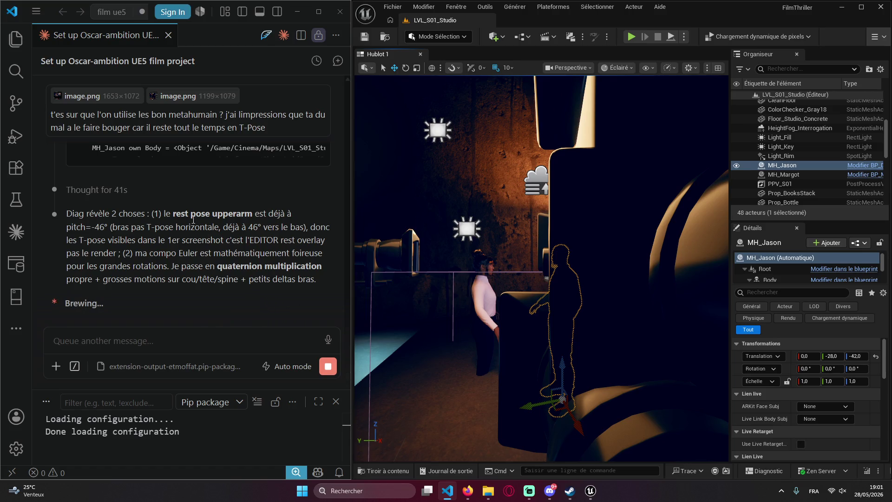
{"action": "scroll", "coordinate": [193, 230], "scroll_direction": "up", "scroll_amount": 2}
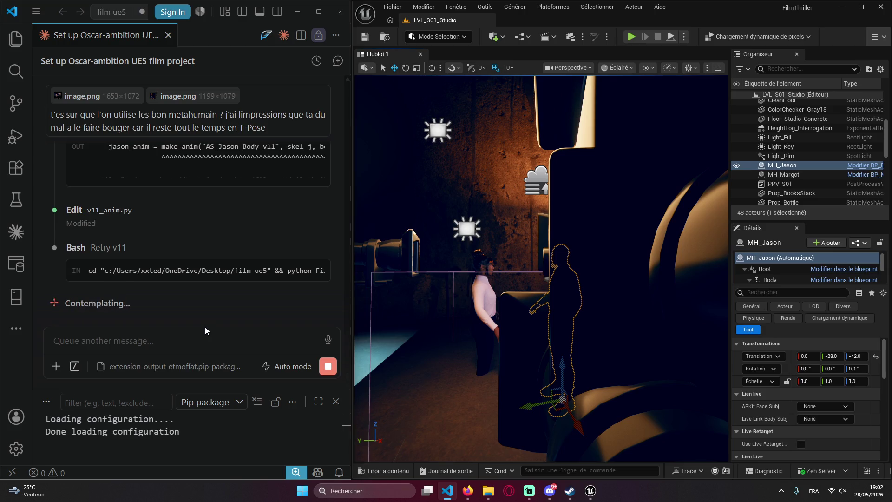
{"action": "left_click", "coordinate": [549, 491]}
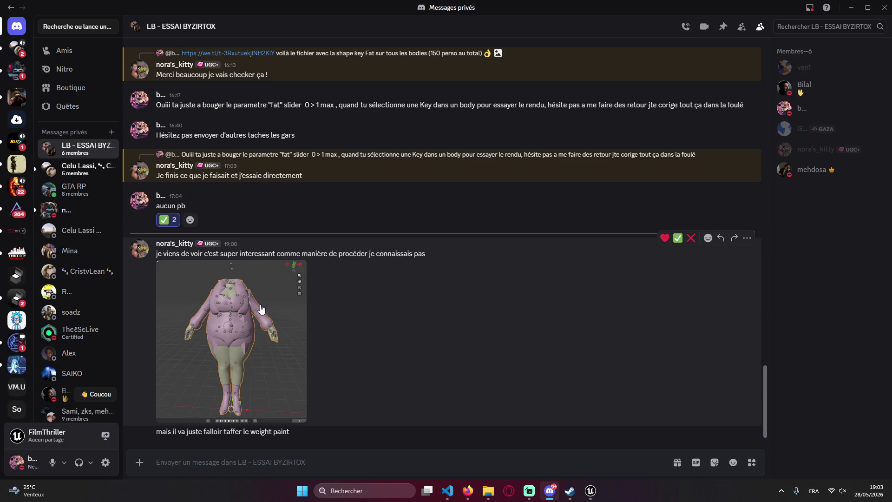
- View the Blender screenshot full size, then react to the weight-paint message with ✅
{"action": "left_click", "coordinate": [246, 329]}
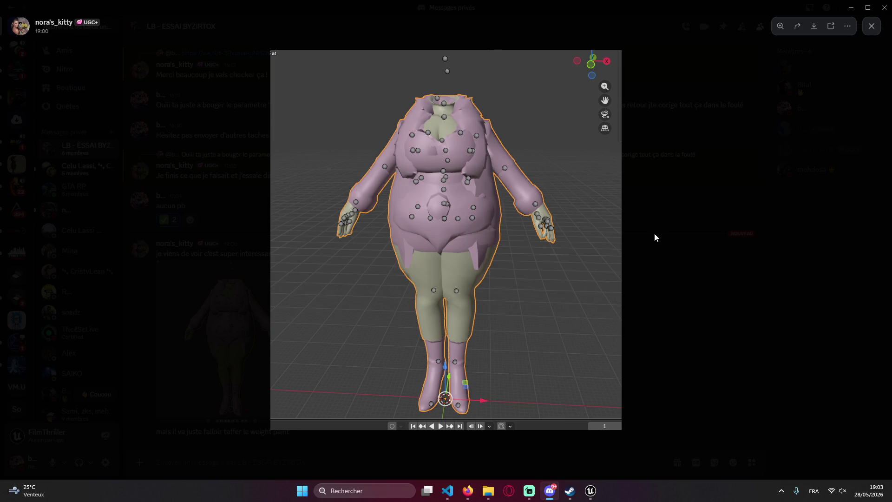
{"action": "left_click", "coordinate": [642, 238]}
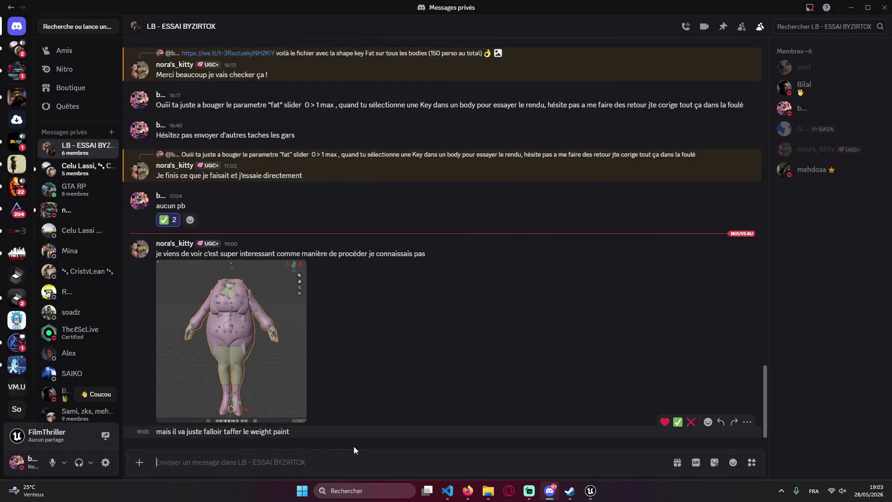
{"action": "left_click", "coordinate": [677, 422]}
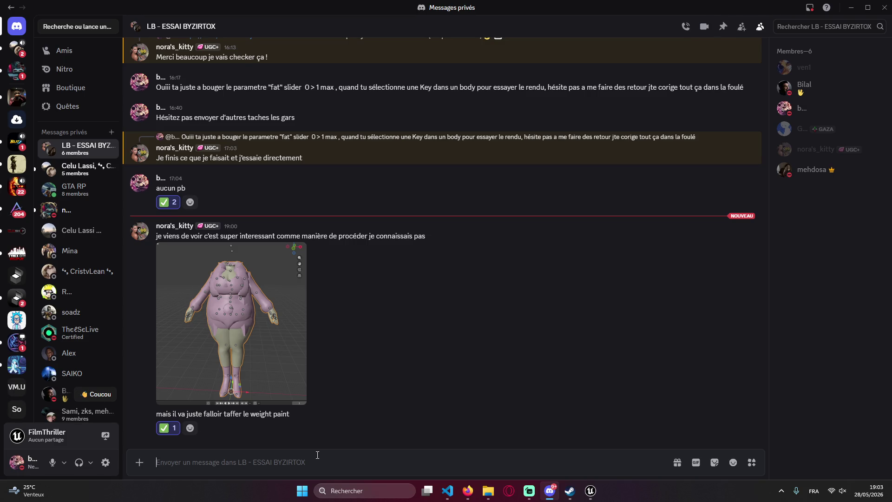
- Send a reply beginning 'Aucun pb :)' offering to handle the weight painting
{"action": "type", "text": "Au"}
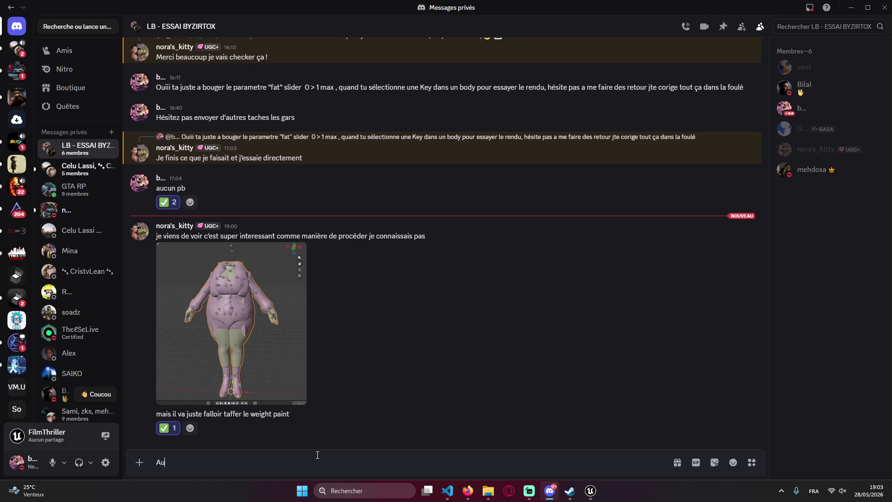
{"action": "type", "text": "cun pb"}
{"action": "type", "text": " :) jattend tu remonte"}
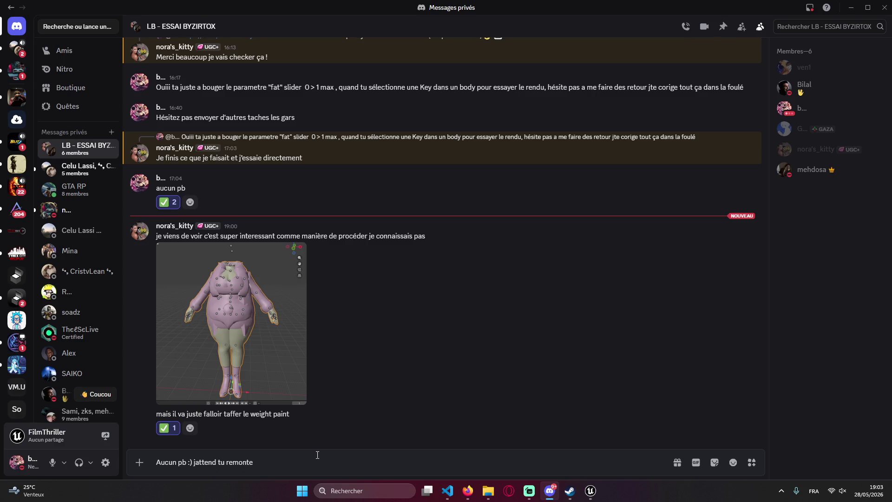
{"action": "key", "text": "BackSpace"}
{"action": "key", "text": "BackSpace"}
{"action": "key", "text": "BackSpace"}
{"action": "type", "text": "peux le faire si c'e"}
{"action": "type", "text": "st la"}
{"action": "type", "text": "seul chose q"}
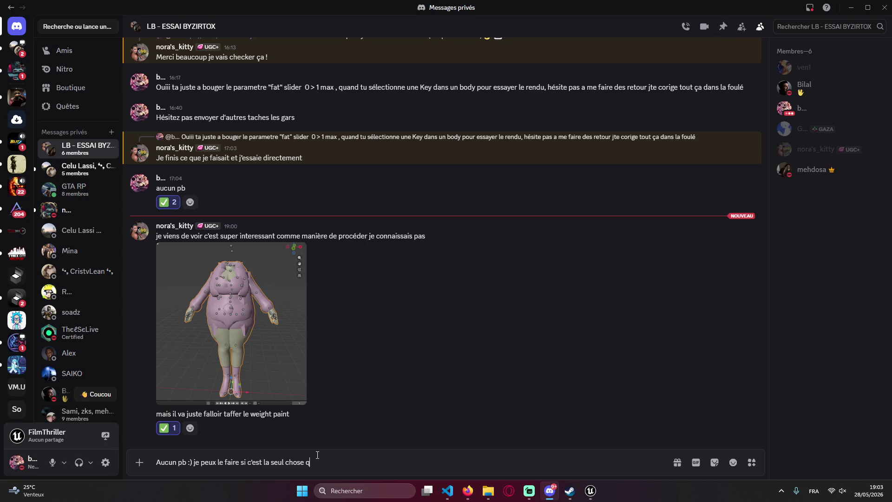
{"action": "type", "text": "uie ta rel"}
{"action": "type", "text": "e bi"}
{"action": "type", "text": "are :)"}
{"action": "key", "text": "Return"}
{"action": "left_click", "coordinate": [77, 168]}
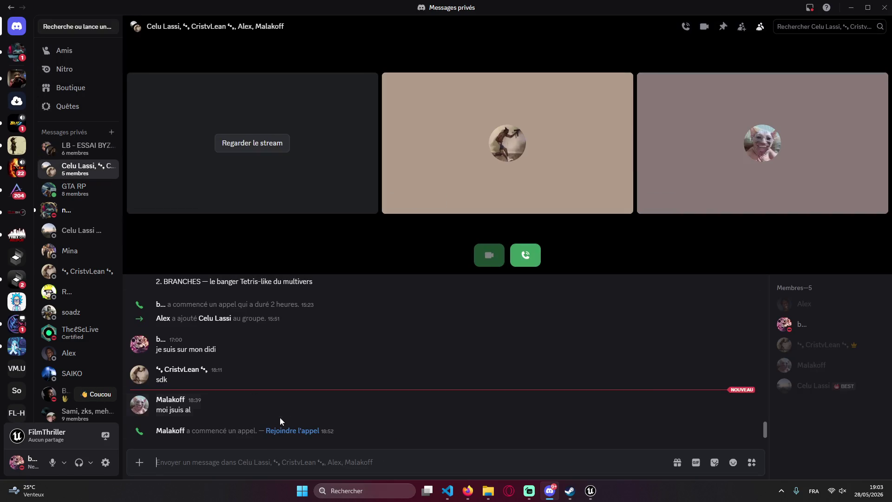
{"action": "left_click", "coordinate": [525, 257]}
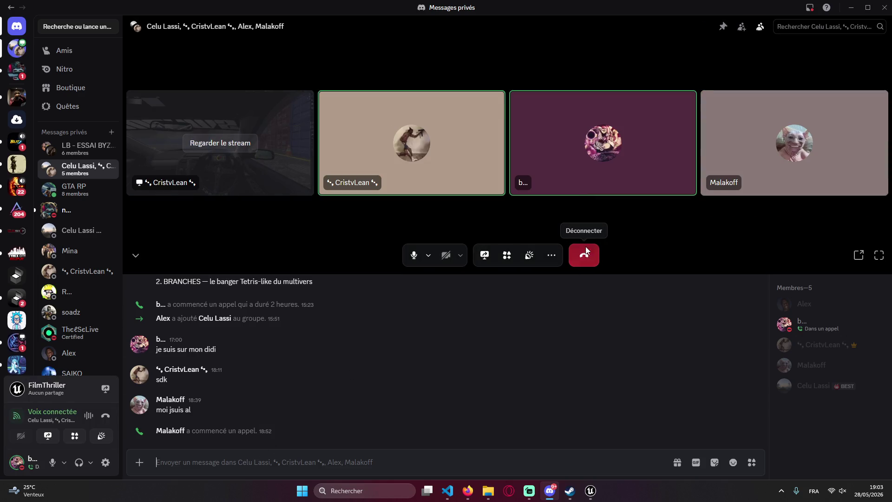
{"action": "left_click", "coordinate": [586, 248]}
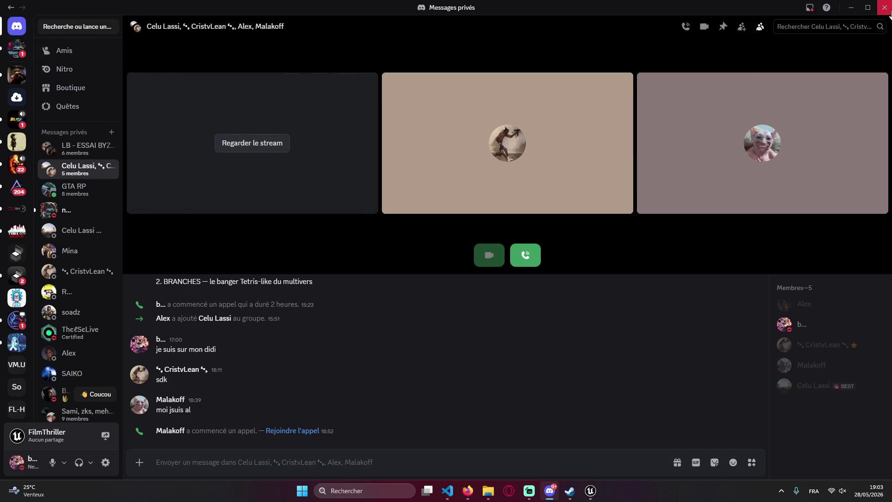
{"action": "left_click", "coordinate": [884, 8]}
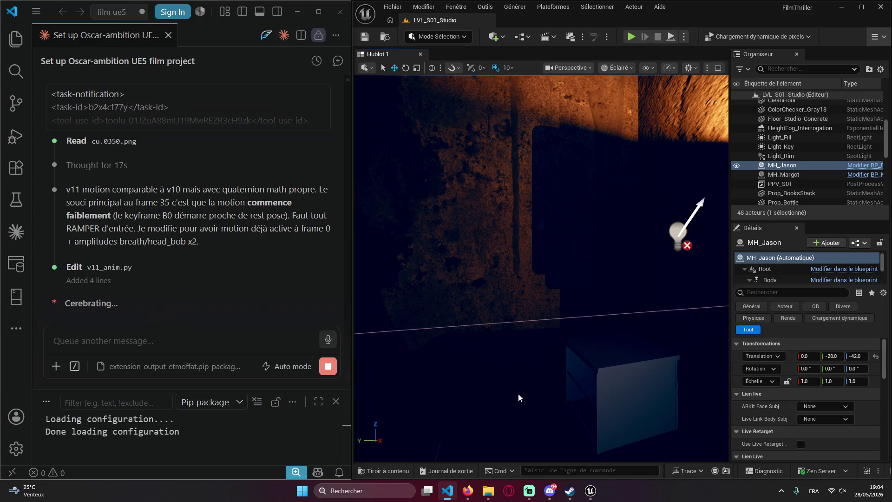
{"action": "left_click", "coordinate": [550, 491]}
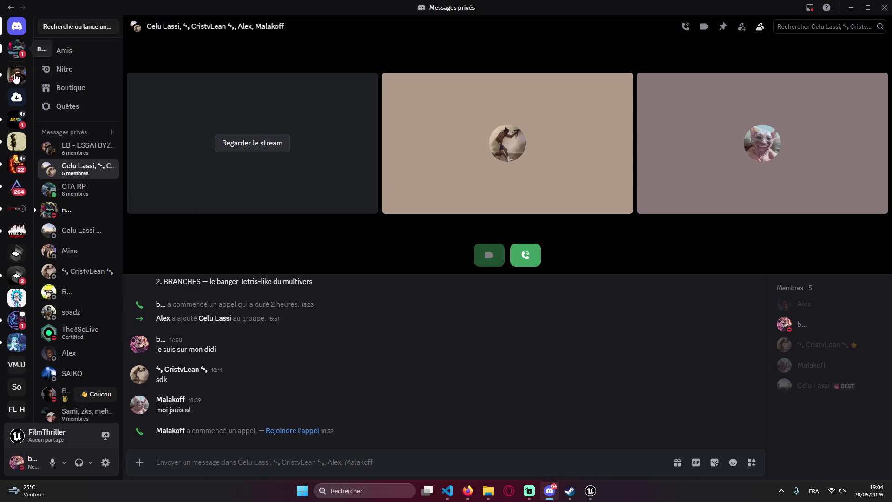
- Reopen the group conversation and view the shared character image at full size
{"action": "left_click", "coordinate": [74, 149]}
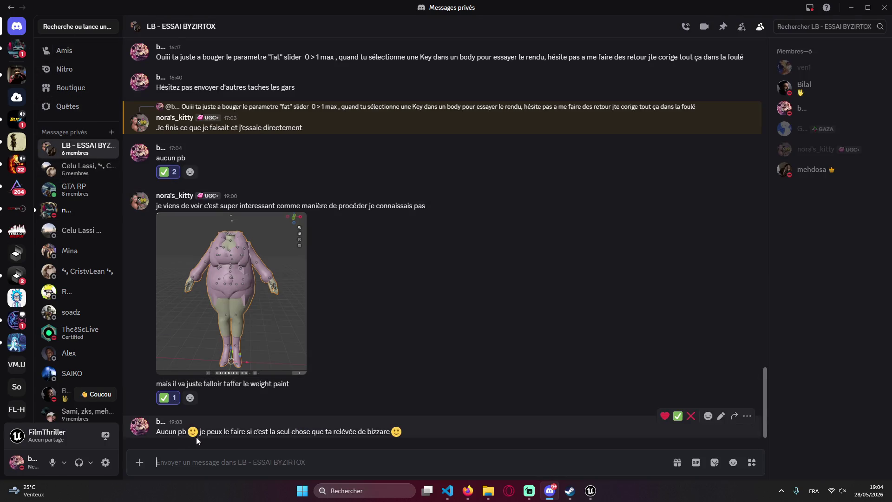
{"action": "scroll", "coordinate": [244, 274], "scroll_direction": "up", "scroll_amount": 2}
{"action": "scroll", "coordinate": [236, 347], "scroll_direction": "down", "scroll_amount": 2}
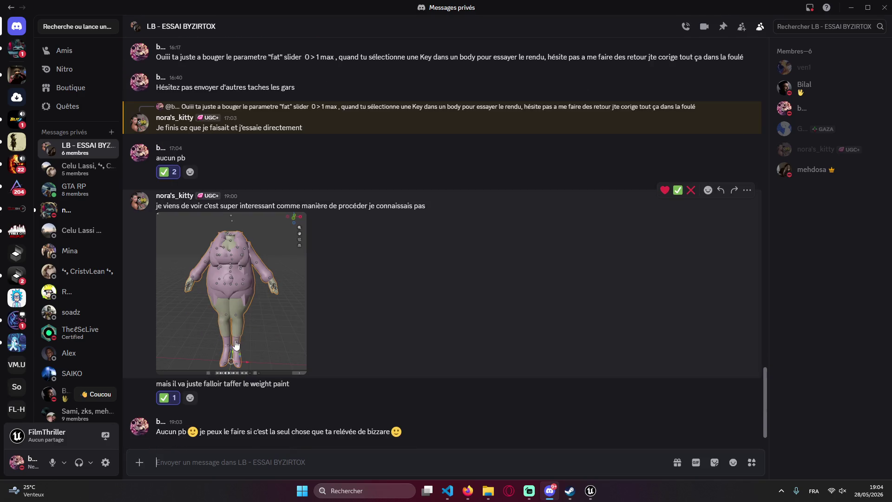
{"action": "left_click", "coordinate": [273, 337]}
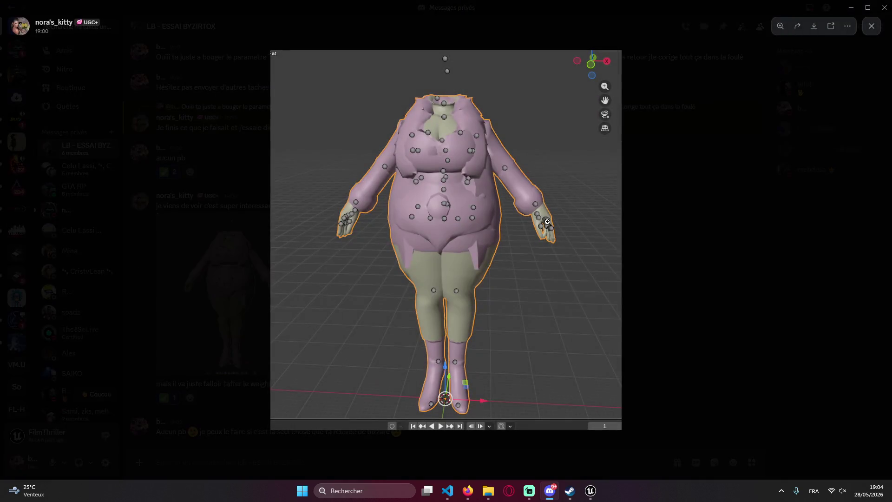
{"action": "left_click", "coordinate": [670, 221]}
{"action": "left_click", "coordinate": [254, 296]}
{"action": "left_click", "coordinate": [664, 226]}
{"action": "left_click", "coordinate": [289, 297]}
{"action": "left_click", "coordinate": [649, 228]}
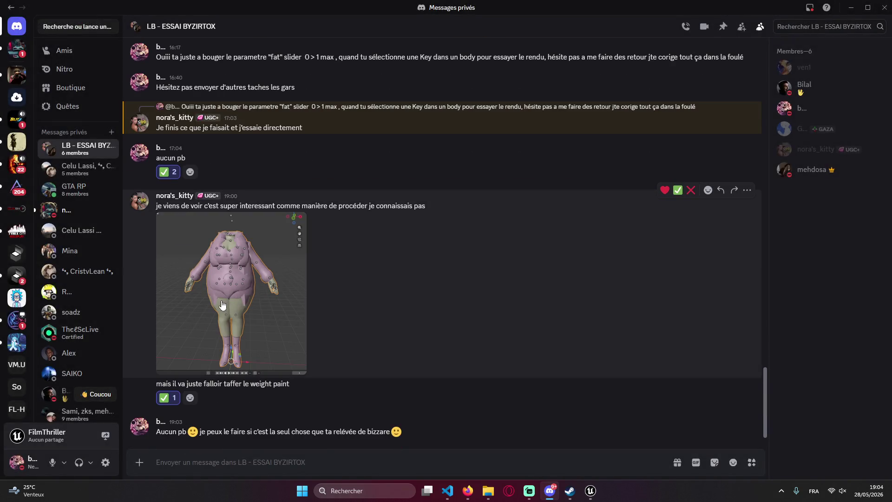
- Select the message line, then minimize Discord to reveal VS Code and Unreal
{"action": "left_click_drag", "start_coordinate": [236, 206], "coordinate": [265, 207]}
{"action": "left_click_drag", "start_coordinate": [474, 213], "coordinate": [158, 206]}
{"action": "left_click", "coordinate": [158, 206]}
{"action": "left_click", "coordinate": [851, 8]}
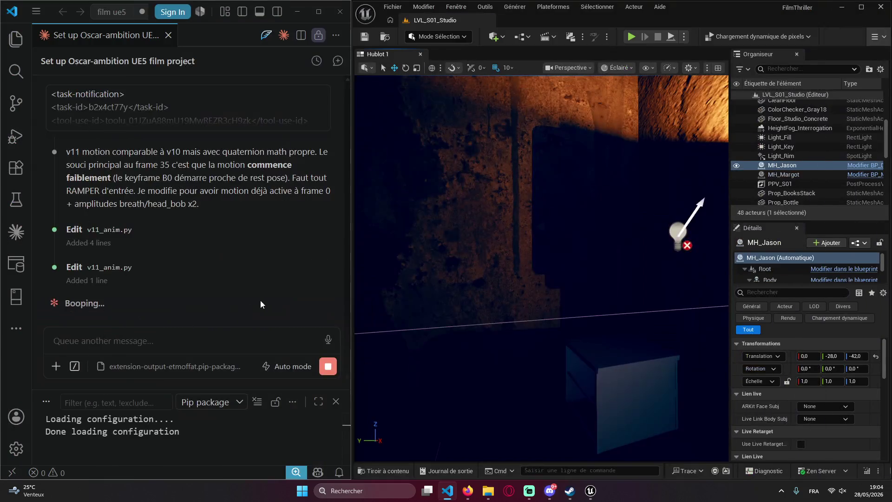
- Review the Claude Code chat as the v11 render launches, then bring its Unreal preview forward
{"action": "scroll", "coordinate": [271, 291], "scroll_direction": "up", "scroll_amount": 3}
{"action": "scroll", "coordinate": [241, 238], "scroll_direction": "up", "scroll_amount": 3}
{"action": "right_click", "coordinate": [198, 242]}
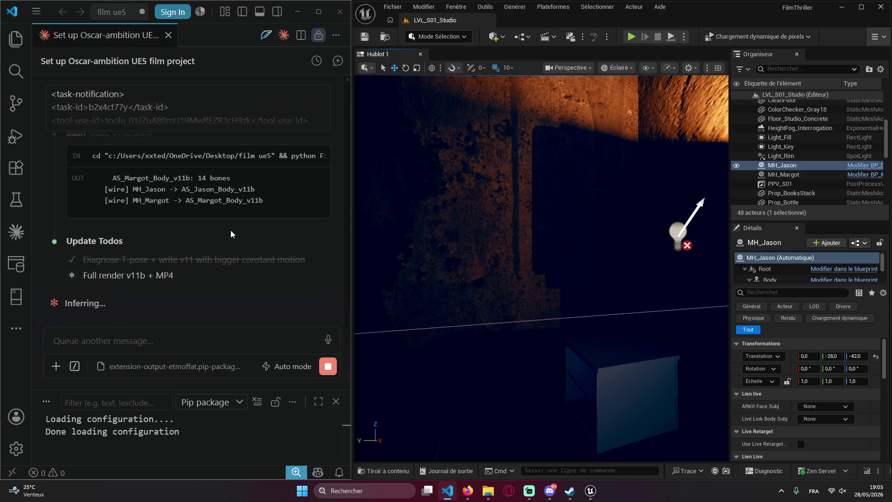
{"action": "left_click", "coordinate": [173, 328]}
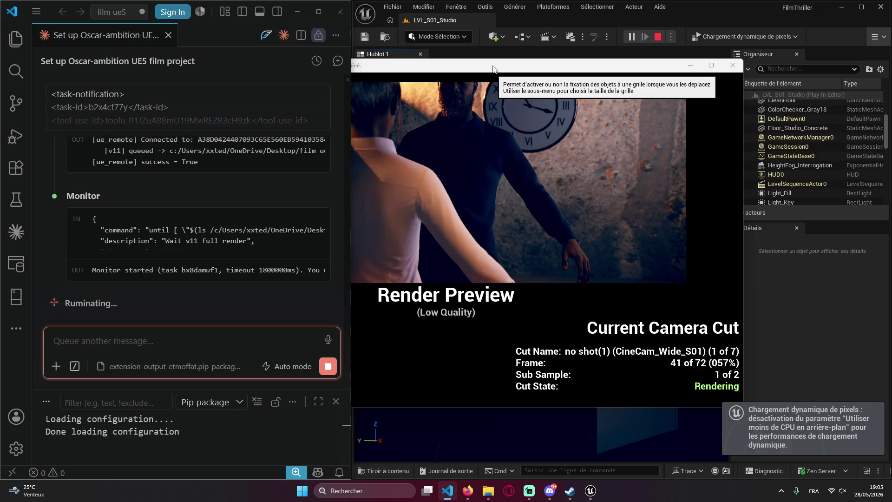
{"action": "left_click", "coordinate": [494, 69]}
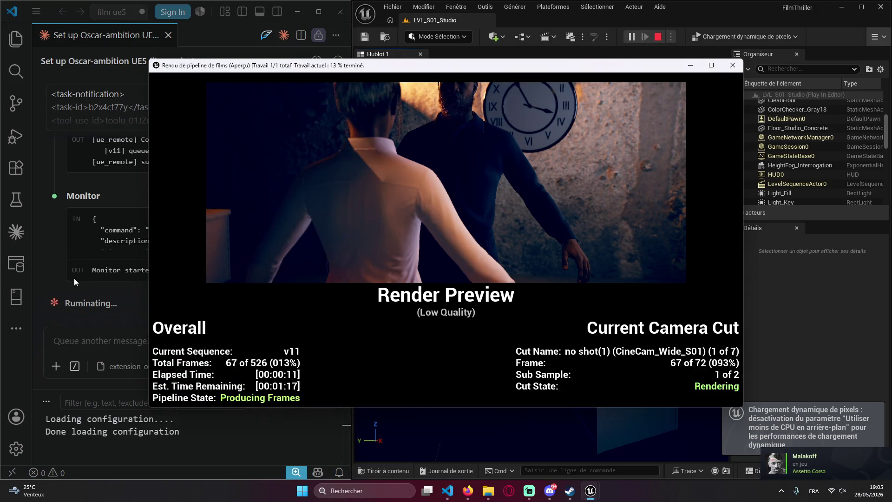
- Draft a message asking Claude to try suitless local motion capture with a small AI-driven skeleton
{"action": "left_click", "coordinate": [78, 329]}
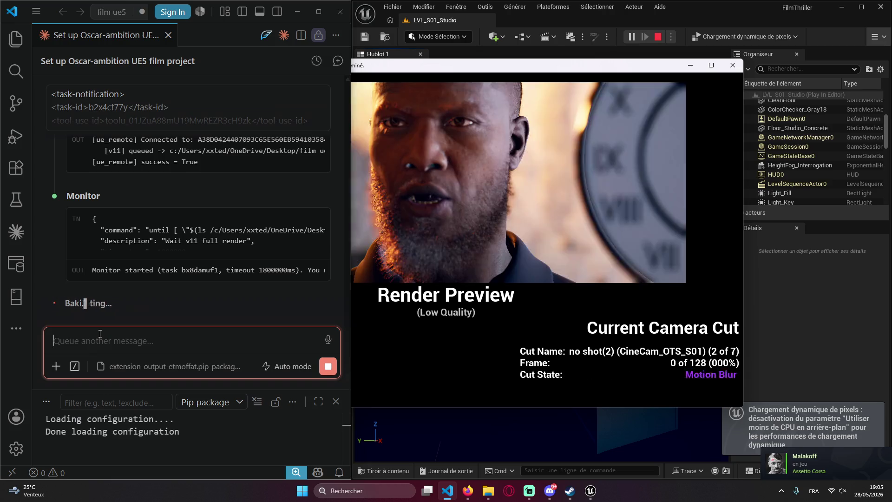
{"action": "type", "text": "essa"}
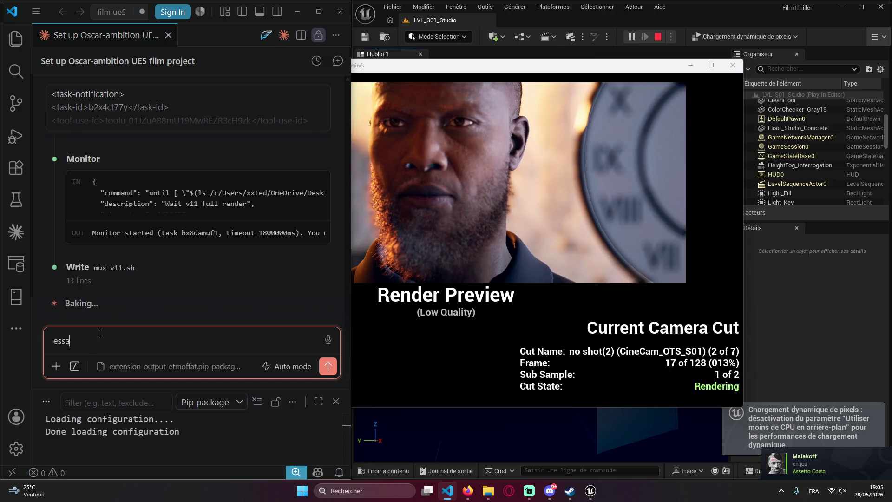
{"action": "type", "text": "ye de "}
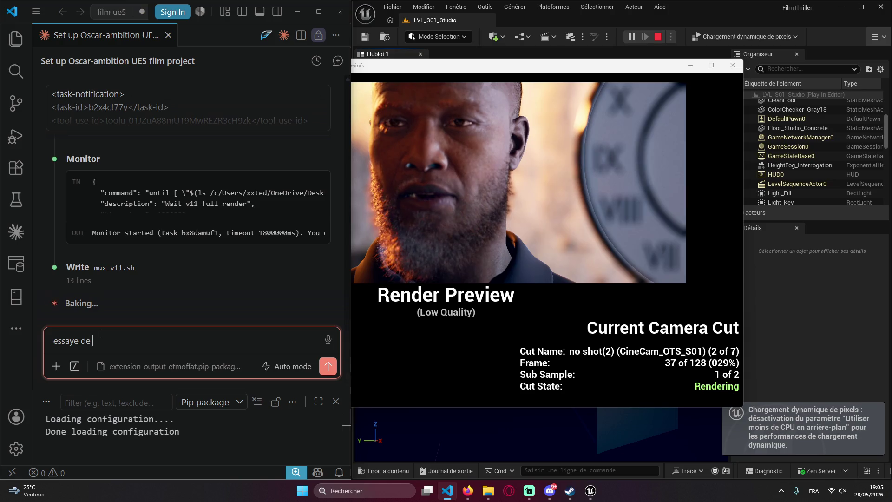
{"action": "type", "text": "fa"}
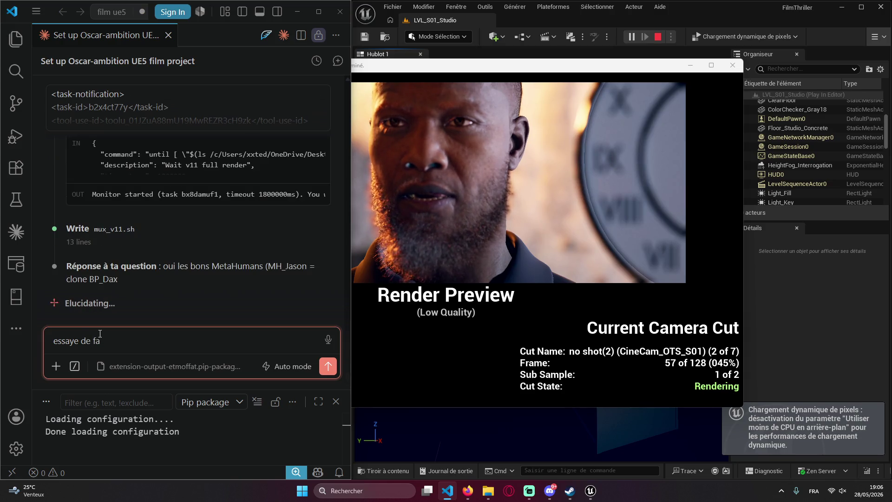
{"action": "type", "text": "ire de la "}
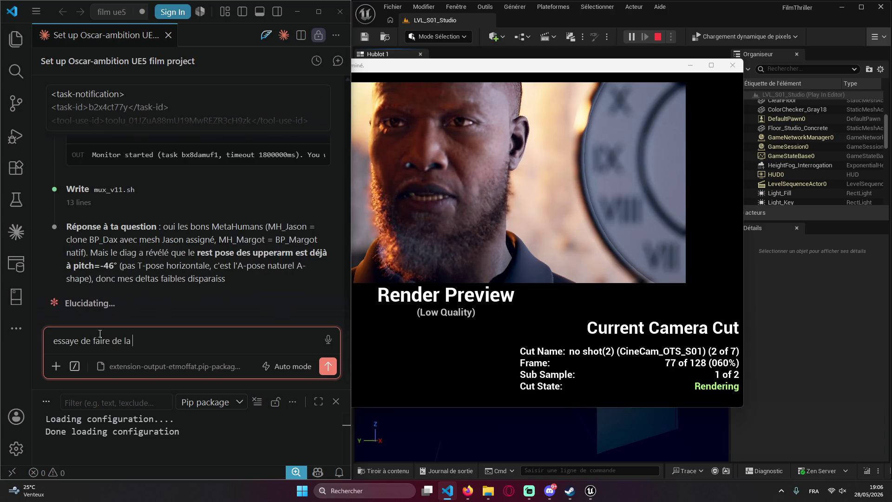
{"action": "type", "text": "motion captu"}
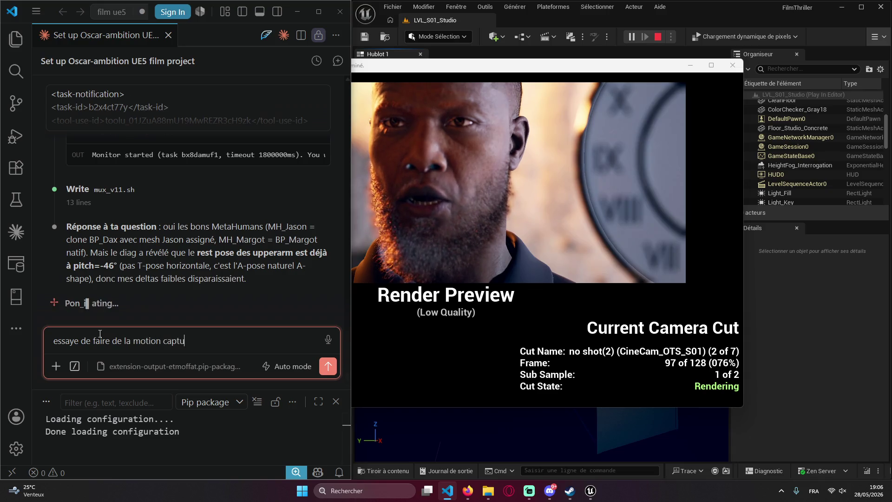
{"action": "type", "text": "re sans combi"}
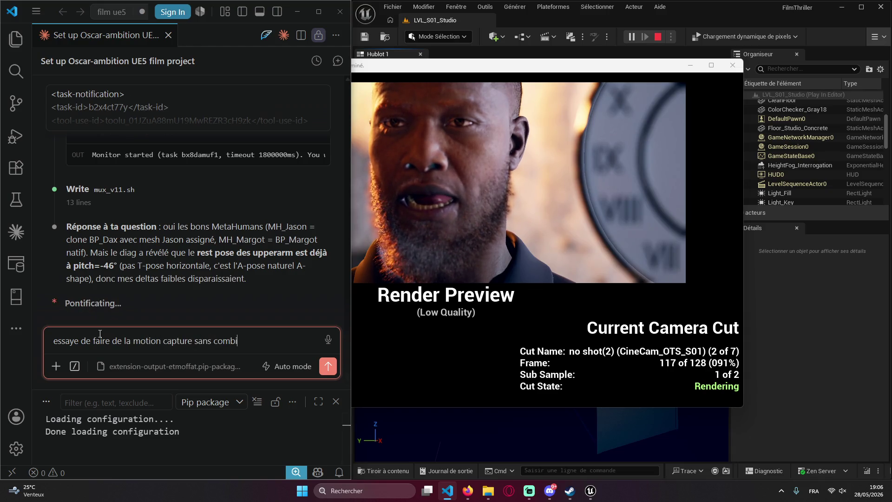
{"action": "type", "text": "nais"}
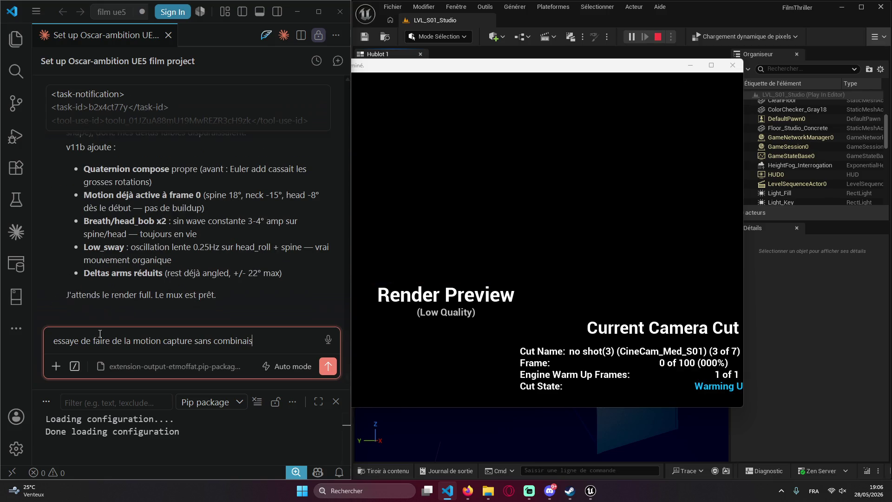
{"action": "type", "text": "on et u"}
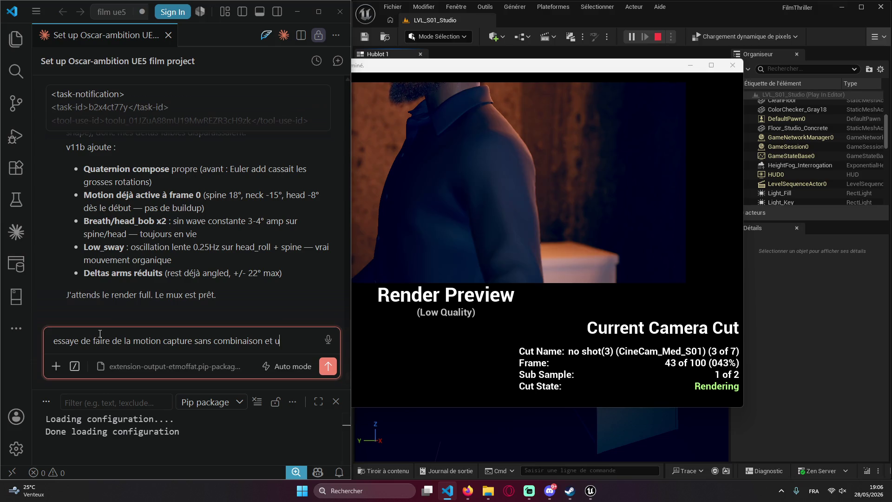
{"action": "key", "text": "BackSpace"}
{"action": "type", "text": "humain"}
{"action": "type", "text": " et c"}
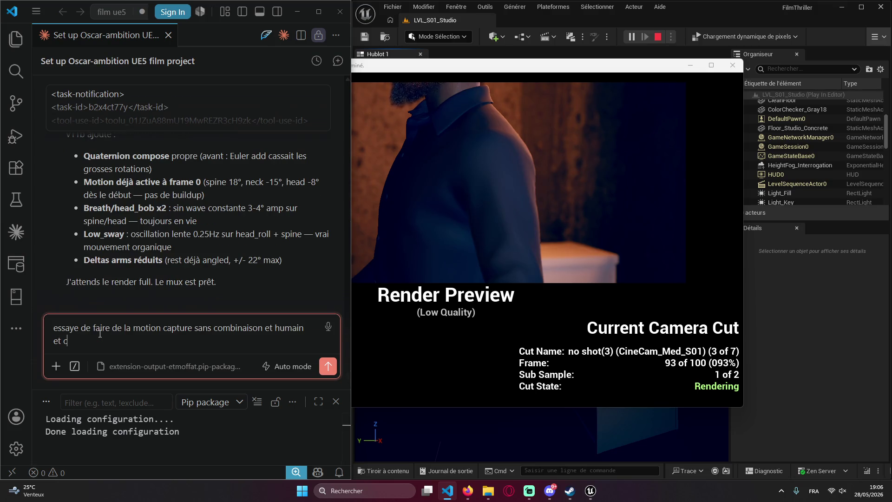
{"action": "type", "text": "apte"}
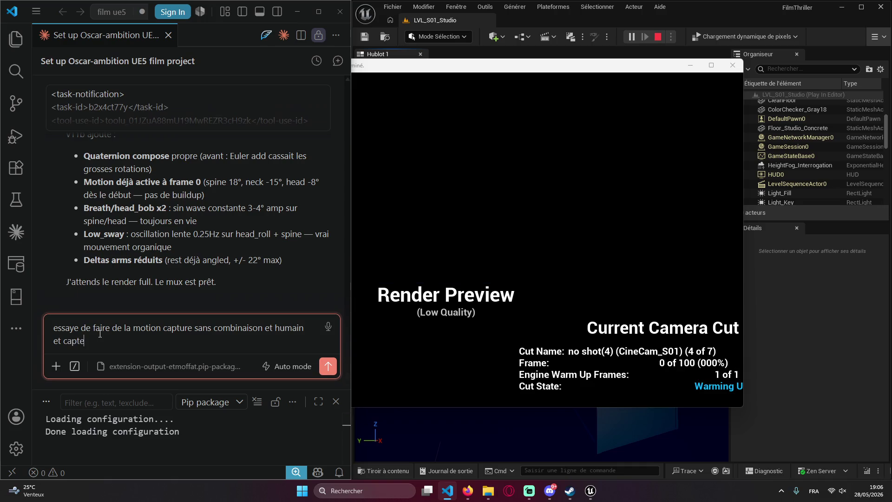
{"action": "type", "text": "ur de mo"}
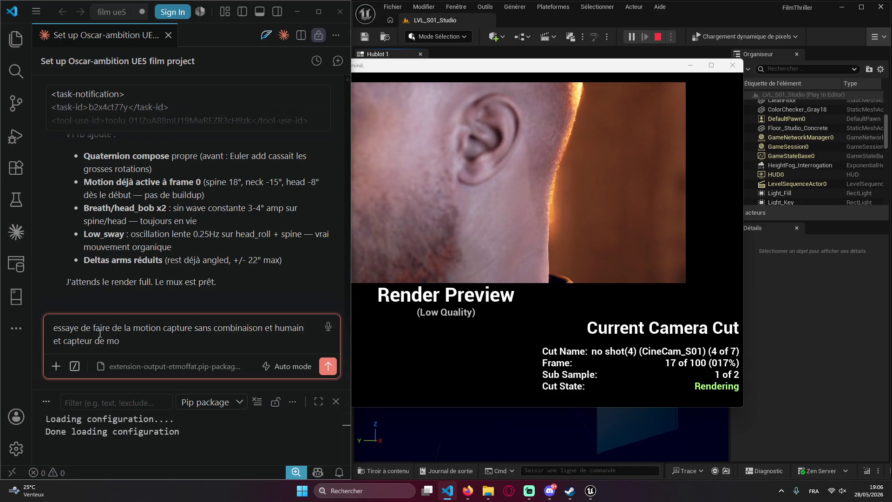
{"action": "type", "text": "uvement, genre je sais pas toi "}
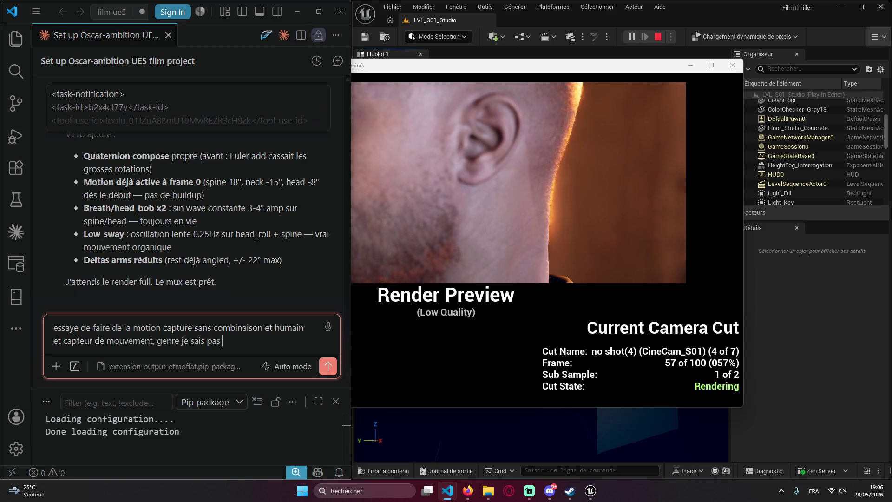
{"action": "type", "text": "en loca"}
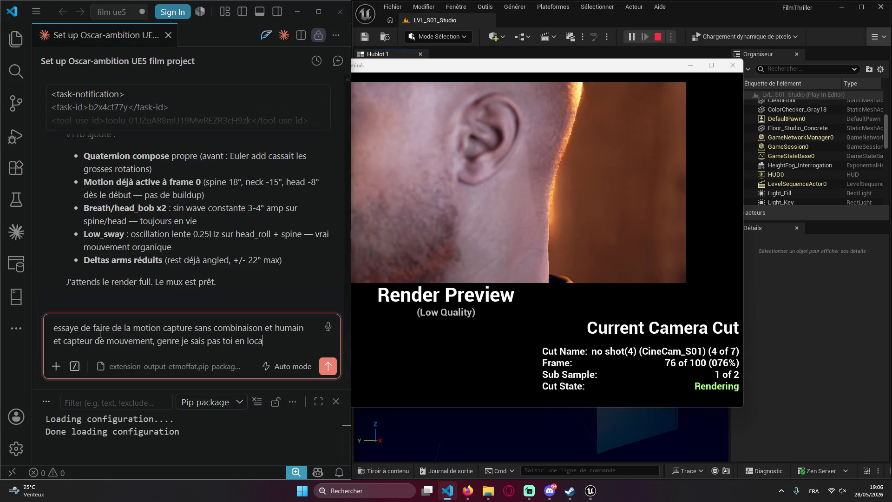
{"action": "type", "text": "l tu crée un petit b"}
{"action": "type", "text": "on"}
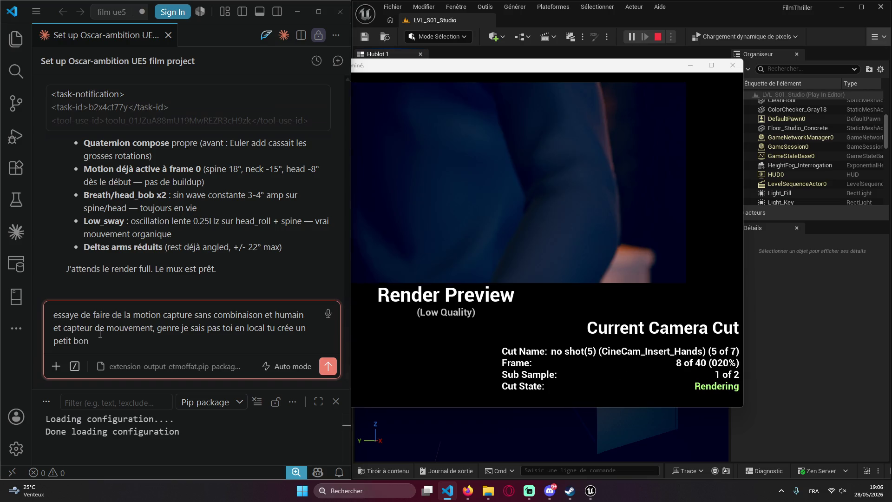
{"action": "key", "text": "BackSpace"}
{"action": "key", "text": "BackSpace"}
{"action": "key", "text": "BackSpace"}
{"action": "type", "text": "ske"}
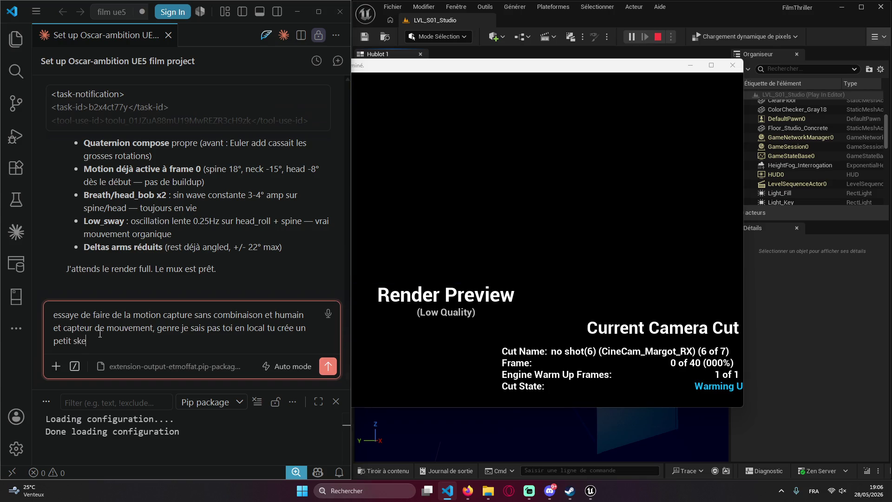
{"action": "type", "text": "llete "}
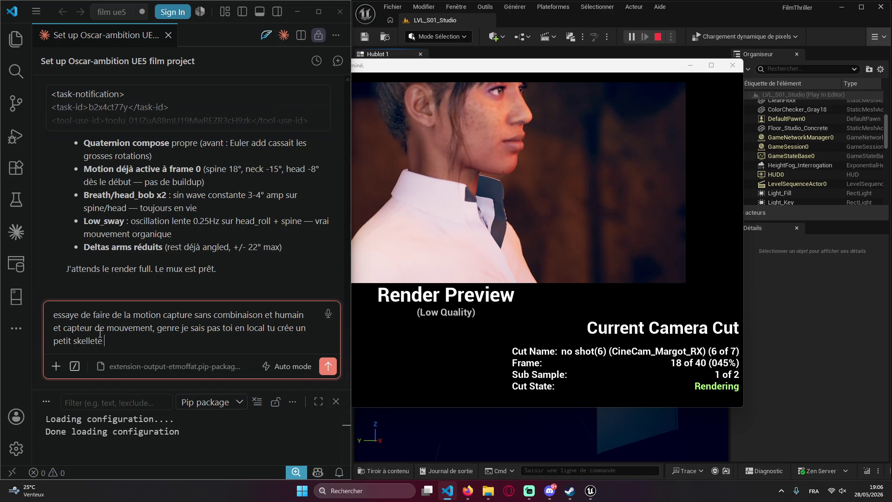
{"action": "type", "text": "et genre "}
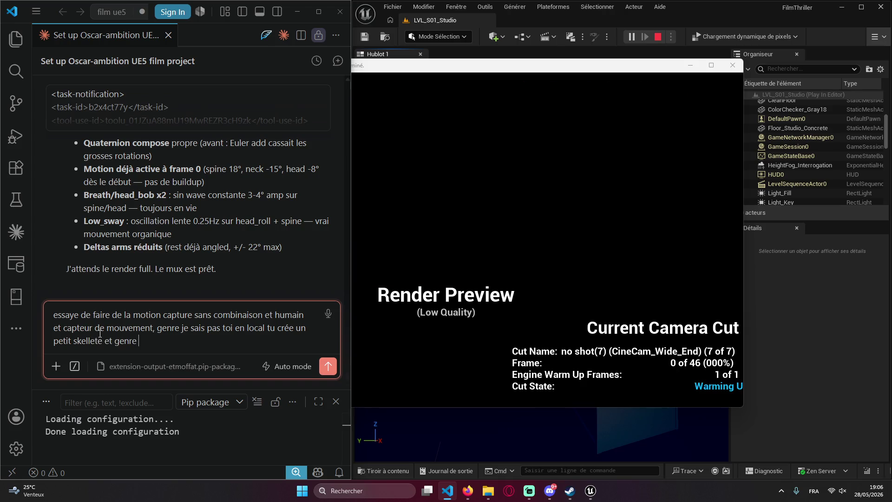
{"action": "type", "text": "avec l'ia t'a"}
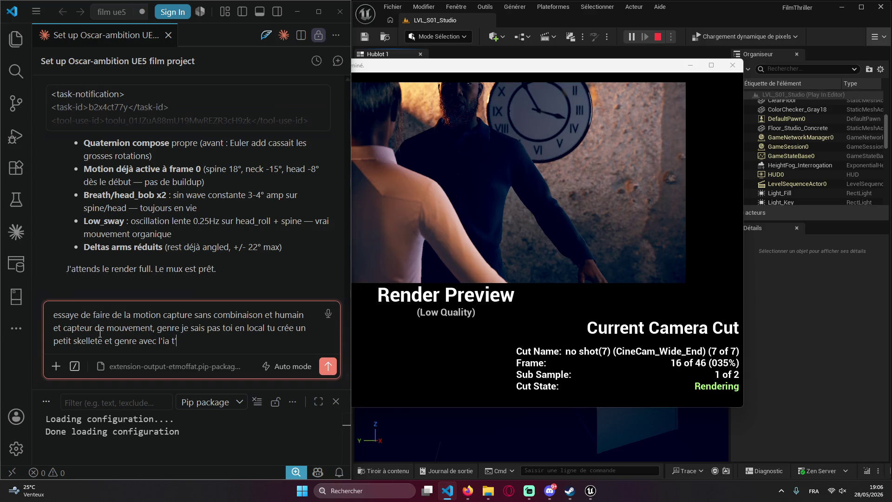
{"action": "type", "text": "rrive a fair"}
{"action": "type", "text": "e le"}
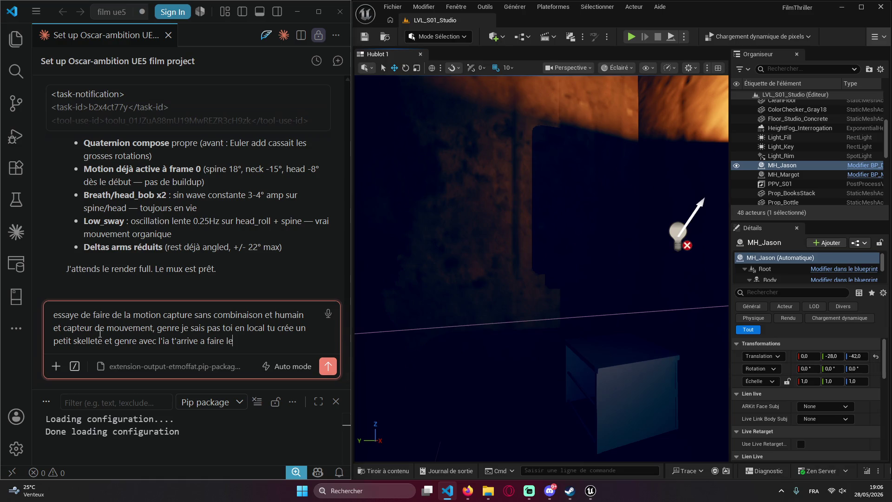
{"action": "type", "text": "de l'animat"}
{"action": "type", "text": "ion très simplemenb"}
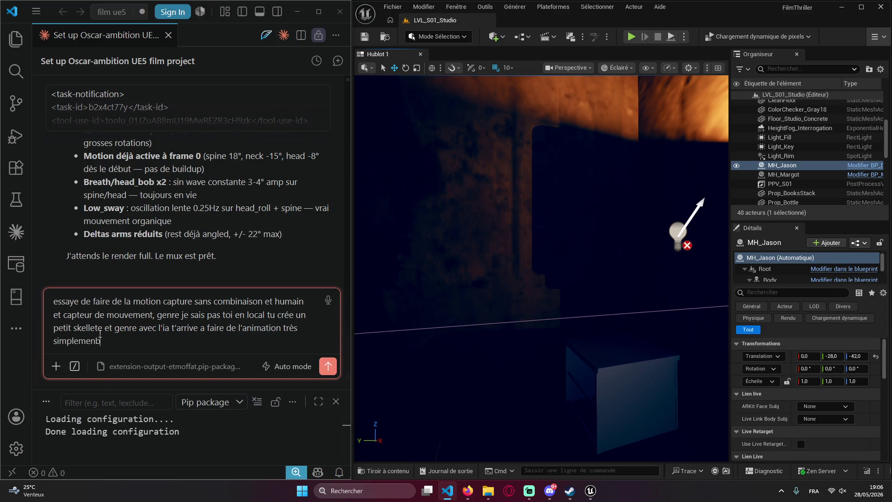
{"action": "key", "text": "BackSpace"}
{"action": "type", "text": "t comme si j"}
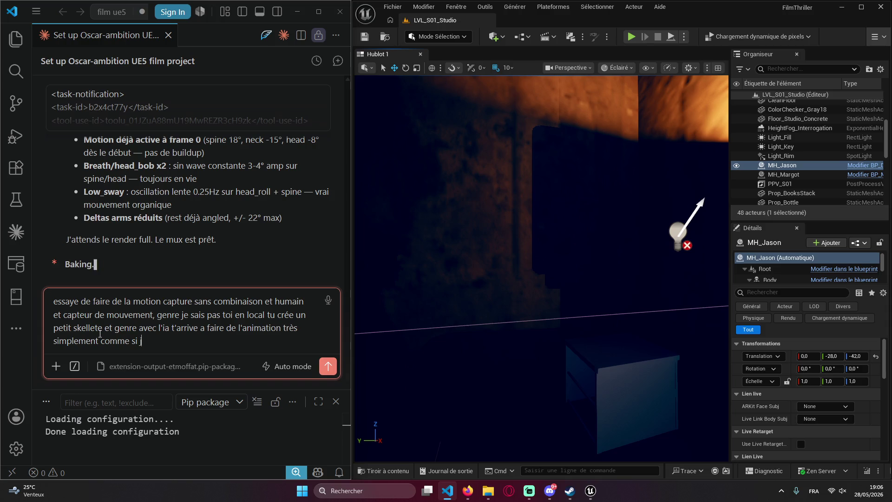
{"action": "type", "text": "avais un"}
{"action": "type", "text": " humai"}
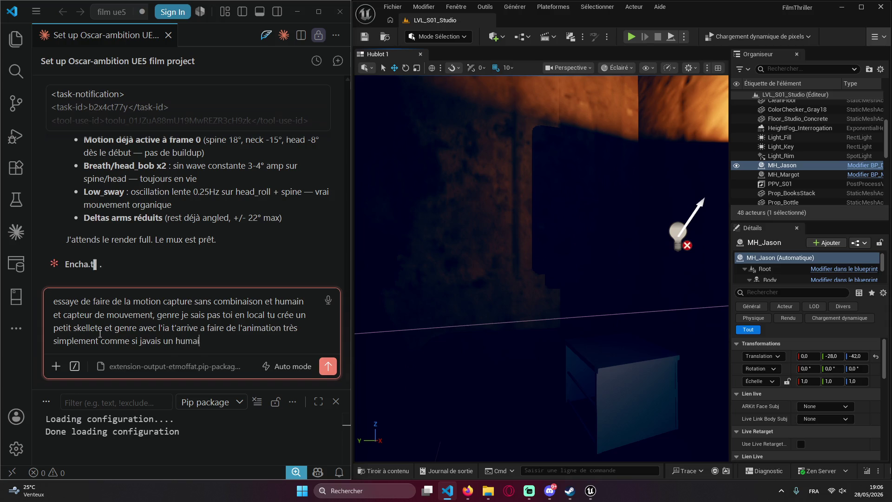
{"action": "type", "text": "n qubouger "}
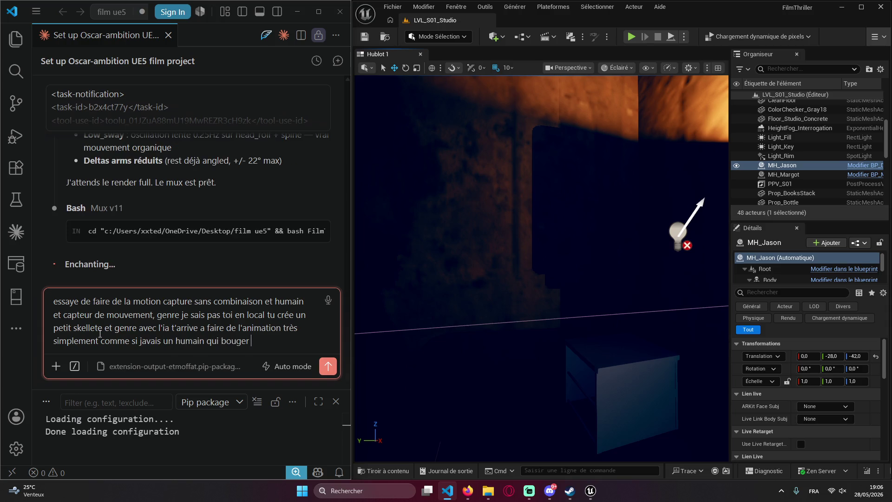
{"action": "type", "text": "ta capter"}
{"action": "type", "text": ", genre pou"}
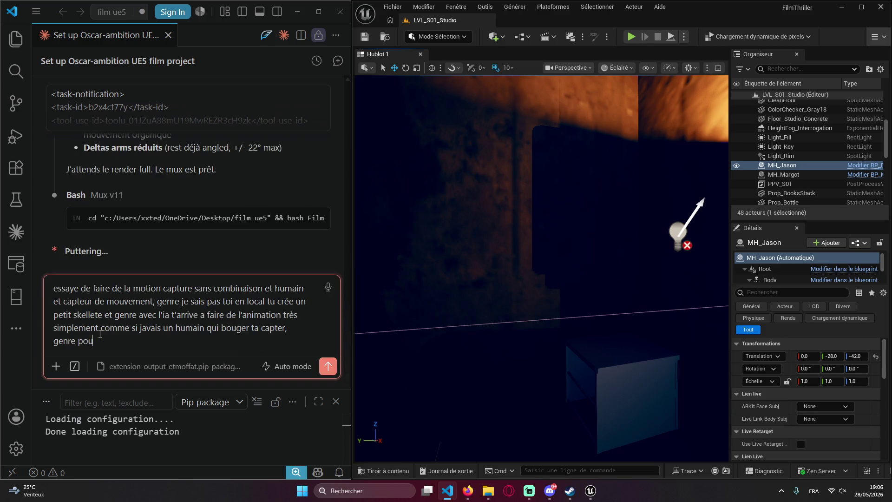
{"action": "type", "text": "oir bouger les "}
{"action": "type", "text": "br"}
{"action": "type", "text": "as pendant le dia"}
{"action": "type", "text": "logues etv"}
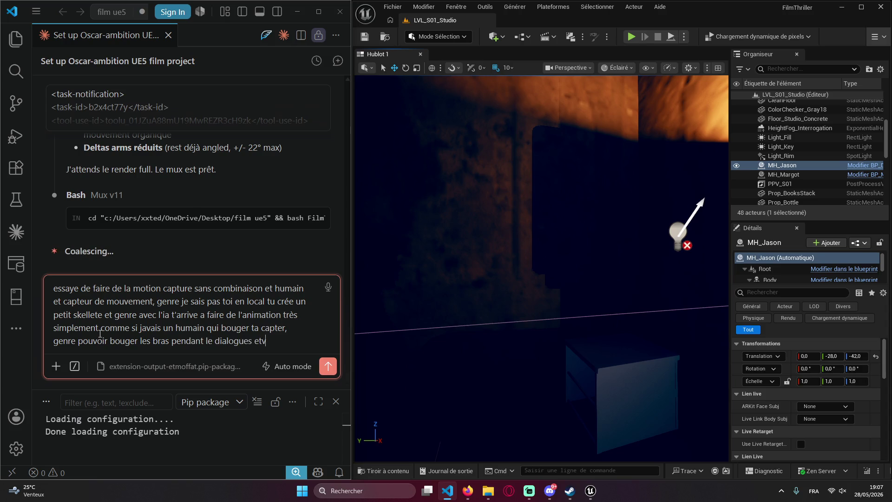
{"action": "type", "text": "mme"}
- Finish the motion-capture message, adding to otherwise continue as before, and send it
{"action": "key", "text": "BackSpace"}
{"action": "key", "text": "BackSpace"}
{"action": "key", "text": "BackSpace"}
{"action": "type", "text": "je pen"}
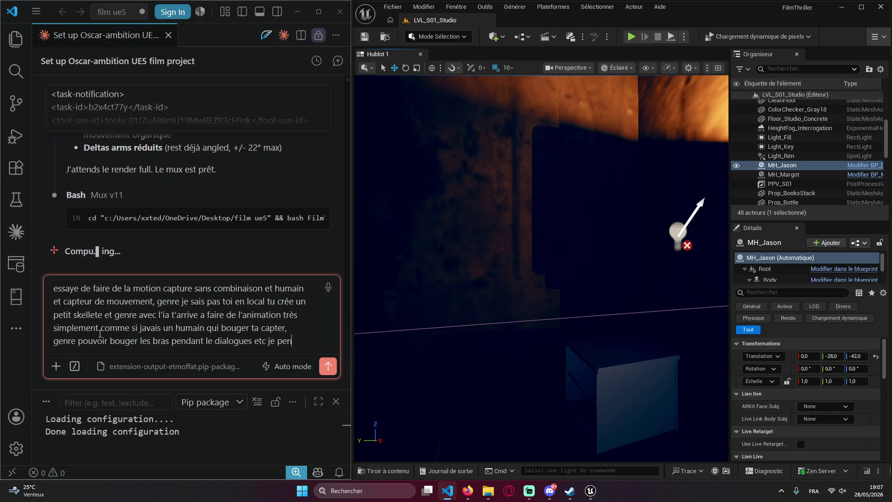
{"action": "type", "text": "sez a ça ma"}
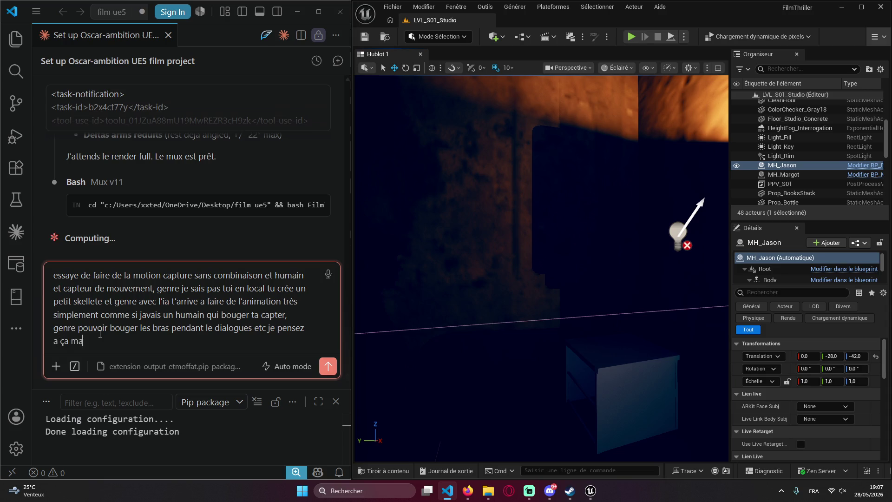
{"action": "type", "text": "is si non c"}
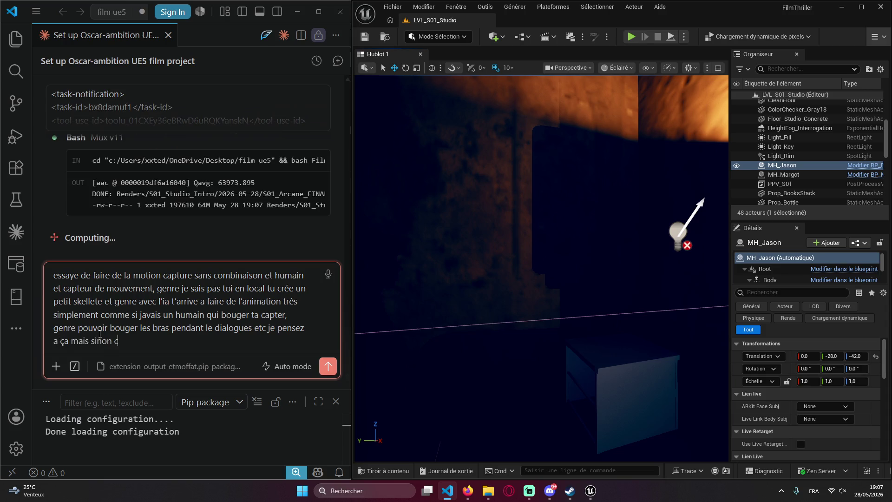
{"action": "type", "text": "on tinue"}
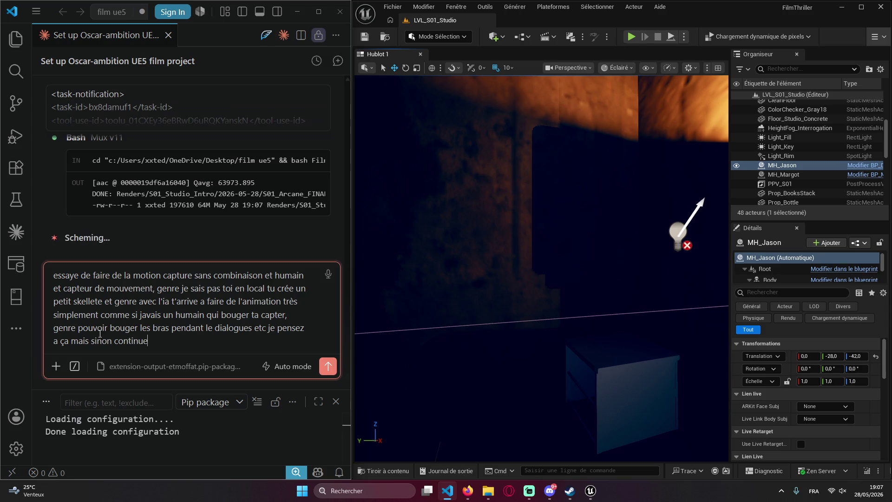
{"action": "type", "text": " cxomme tu fessait "}
{"action": "type", "text": "c'est toi le pro"}
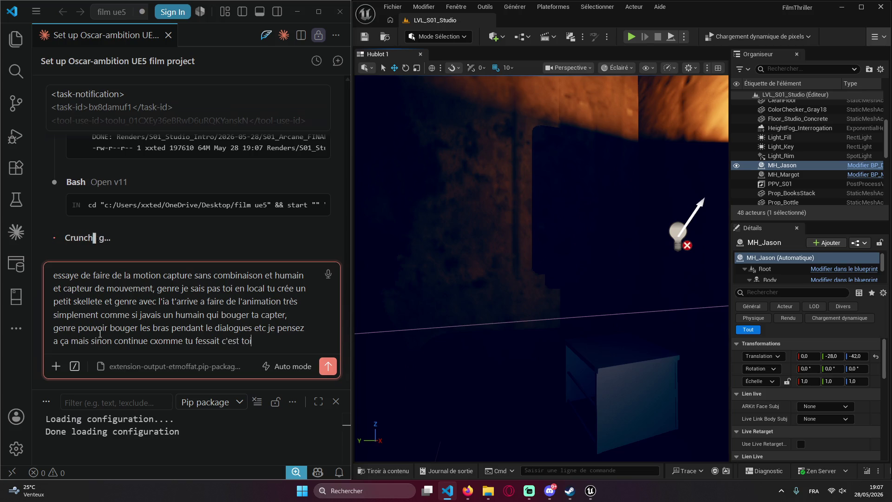
{"action": "key", "text": "Return"}
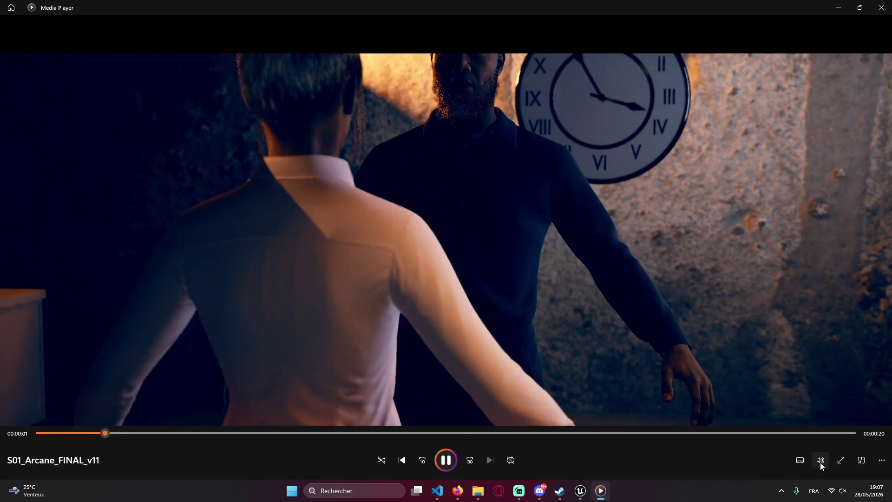
- Unmute the v11 film's sound to about half volume via Quick Settings
{"action": "left_click", "coordinate": [820, 460]}
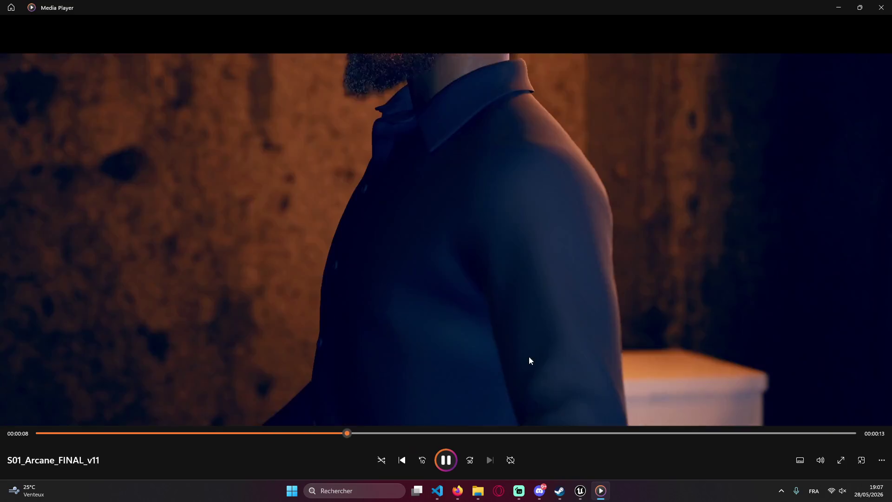
{"action": "left_click", "coordinate": [821, 461]}
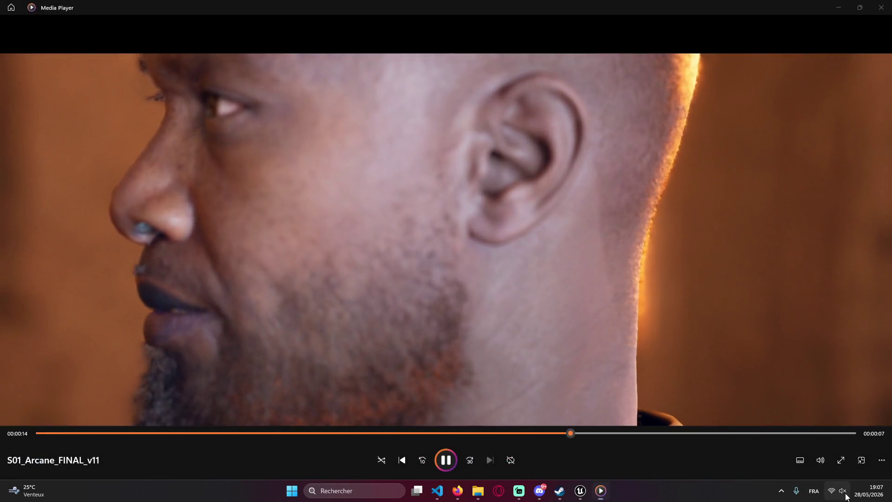
{"action": "left_click", "coordinate": [836, 491]}
{"action": "left_click", "coordinate": [799, 448]}
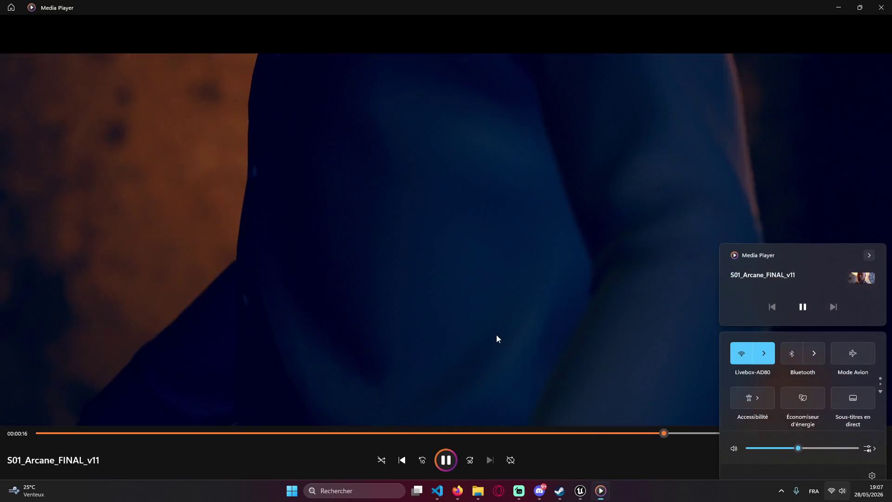
- Pause and resume the v11 film, then close Media Player once it ends
{"action": "left_click", "coordinate": [499, 359]}
{"action": "left_click", "coordinate": [452, 459]}
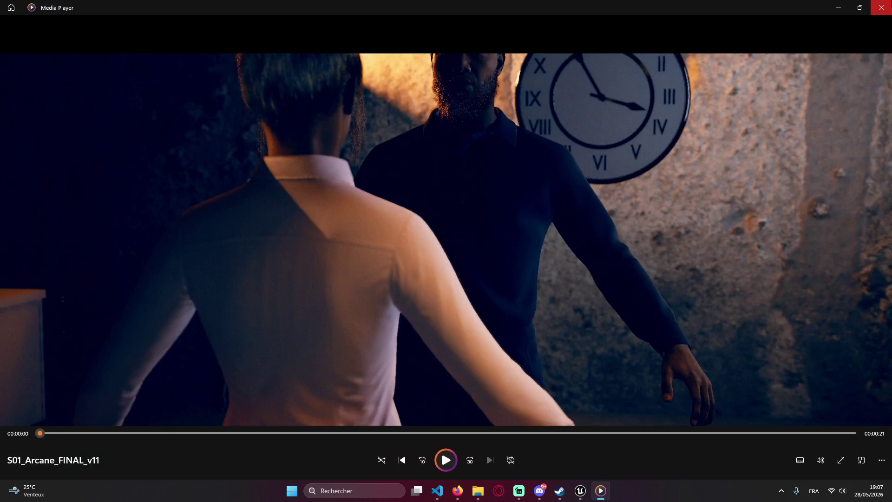
{"action": "left_click", "coordinate": [882, 7]}
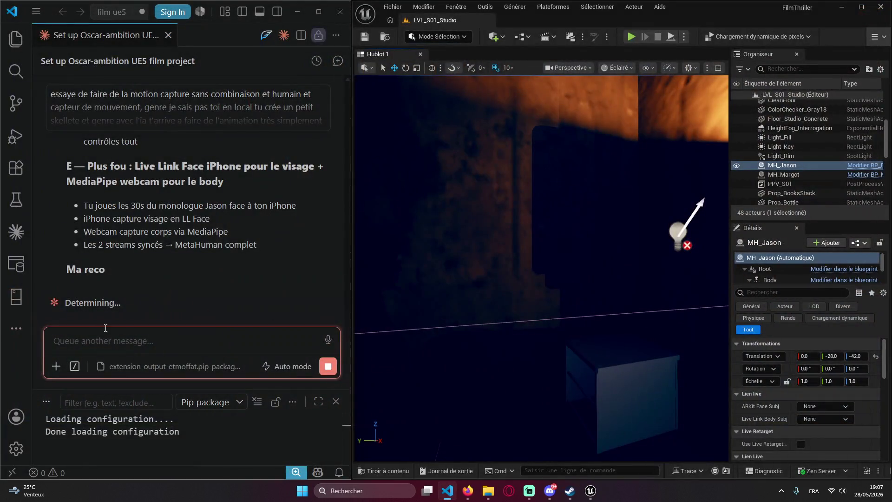
{"action": "scroll", "coordinate": [203, 283], "scroll_direction": "up", "scroll_amount": 2}
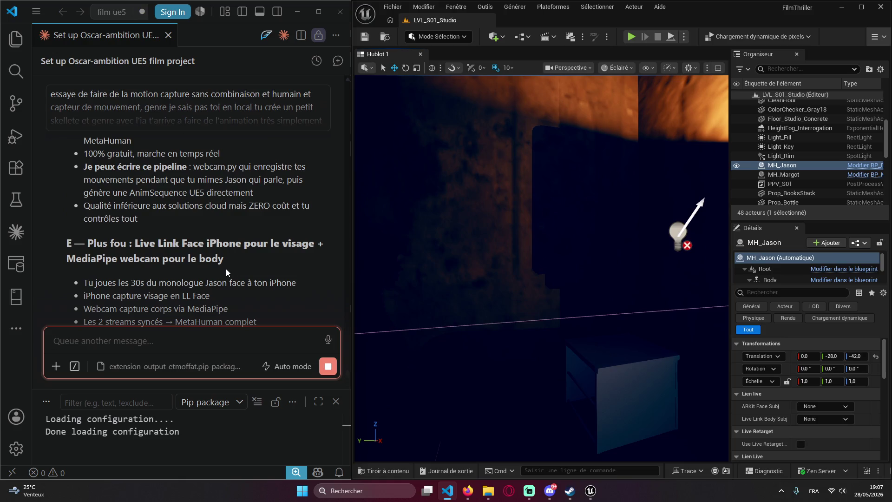
{"action": "scroll", "coordinate": [292, 289], "scroll_direction": "up", "scroll_amount": 10}
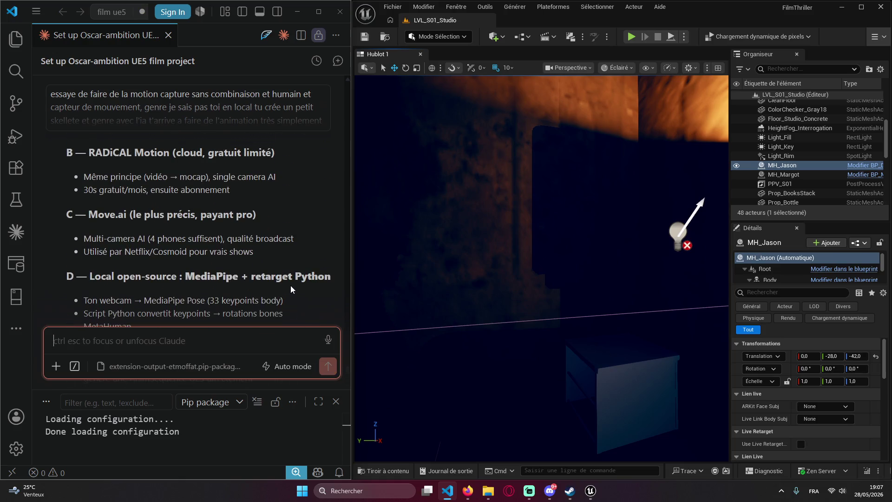
{"action": "scroll", "coordinate": [276, 283], "scroll_direction": "up", "scroll_amount": 5}
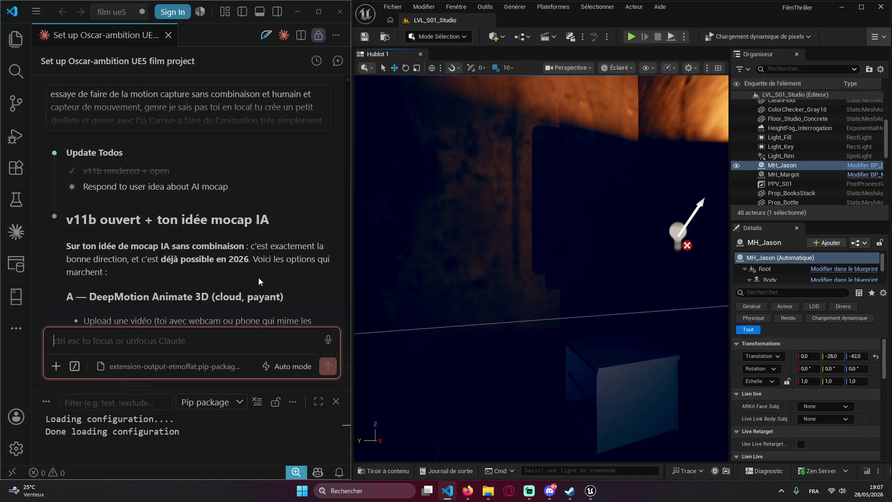
{"action": "scroll", "coordinate": [249, 270], "scroll_direction": "down", "scroll_amount": 1}
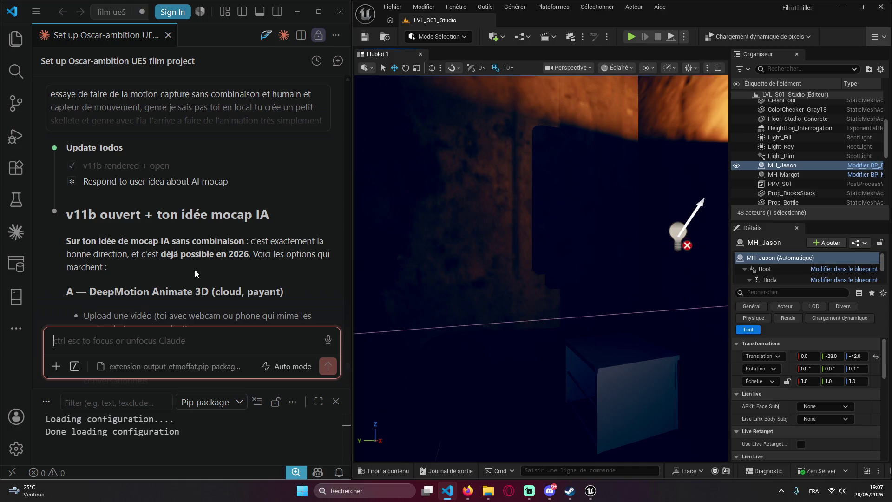
{"action": "scroll", "coordinate": [213, 251], "scroll_direction": "down", "scroll_amount": 5}
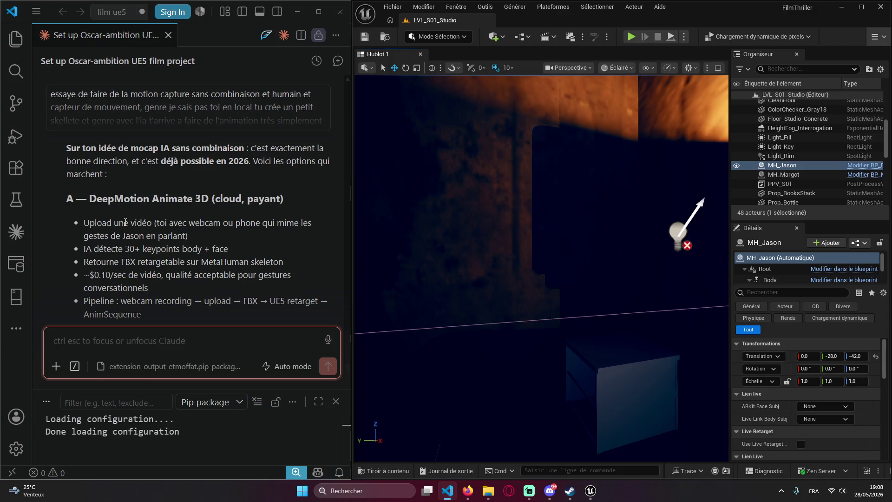
{"action": "scroll", "coordinate": [125, 221], "scroll_direction": "down", "scroll_amount": 10}
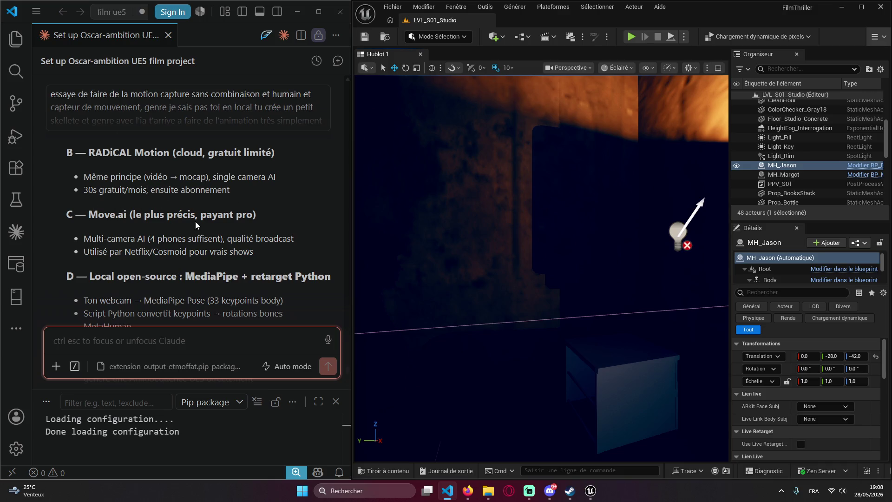
{"action": "scroll", "coordinate": [194, 221], "scroll_direction": "down", "scroll_amount": 5}
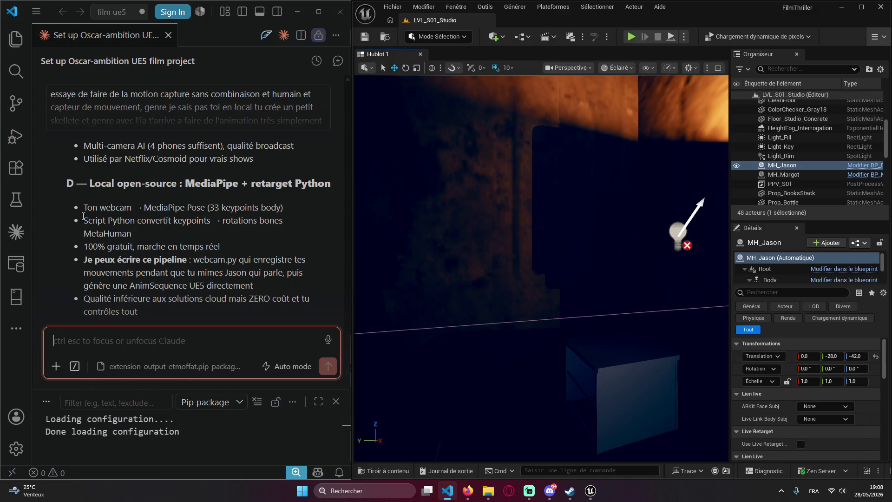
{"action": "scroll", "coordinate": [181, 208], "scroll_direction": "down", "scroll_amount": 5}
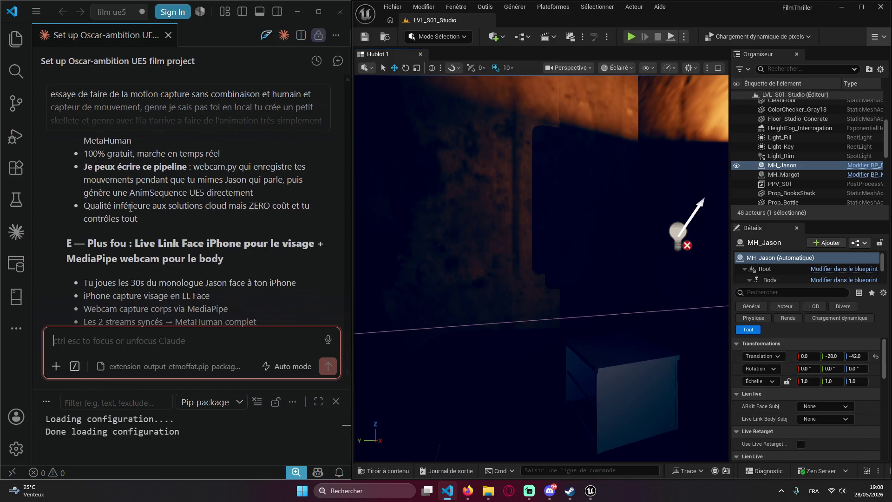
{"action": "scroll", "coordinate": [143, 207], "scroll_direction": "down", "scroll_amount": 5}
{"action": "scroll", "coordinate": [83, 205], "scroll_direction": "up", "scroll_amount": 2}
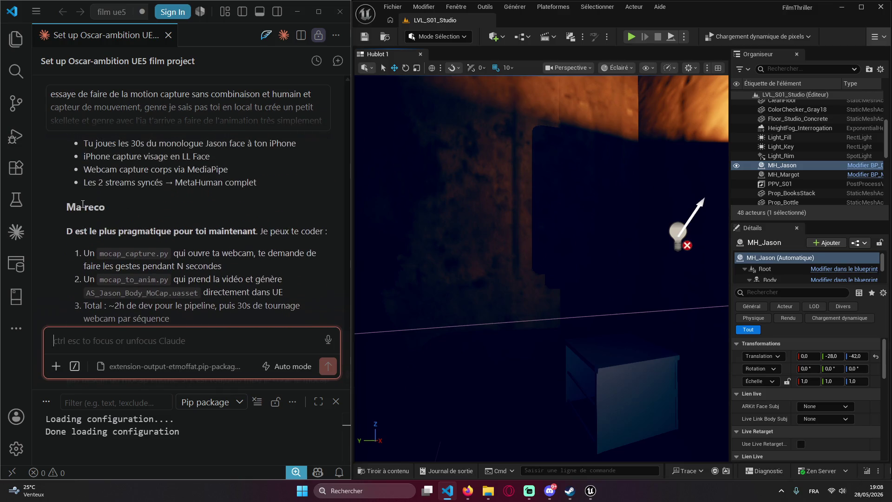
{"action": "scroll", "coordinate": [90, 222], "scroll_direction": "down", "scroll_amount": 5}
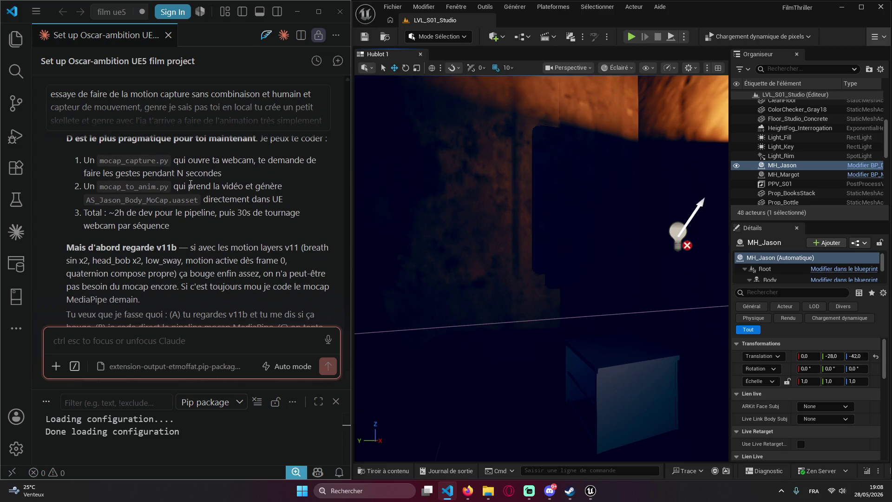
{"action": "scroll", "coordinate": [177, 227], "scroll_direction": "down", "scroll_amount": 4}
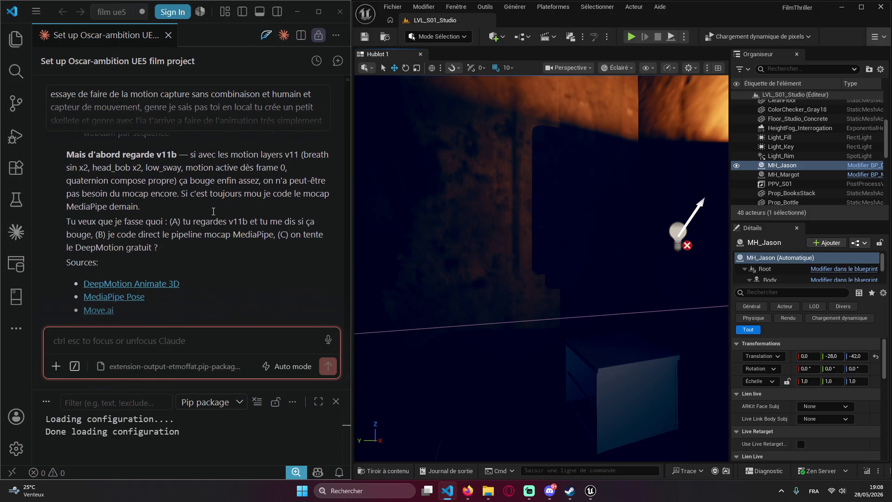
{"action": "scroll", "coordinate": [214, 212], "scroll_direction": "down", "scroll_amount": 1}
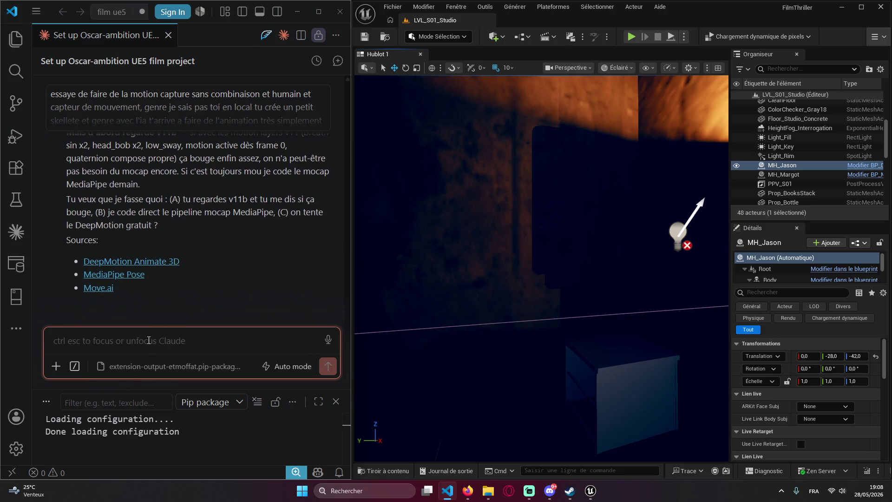
- Tell Claude to build a moving robot to capture instead of filming the user, noting rigs stay in T-pose
{"action": "type", "text": "alo"}
{"action": "type", "text": "rs no"}
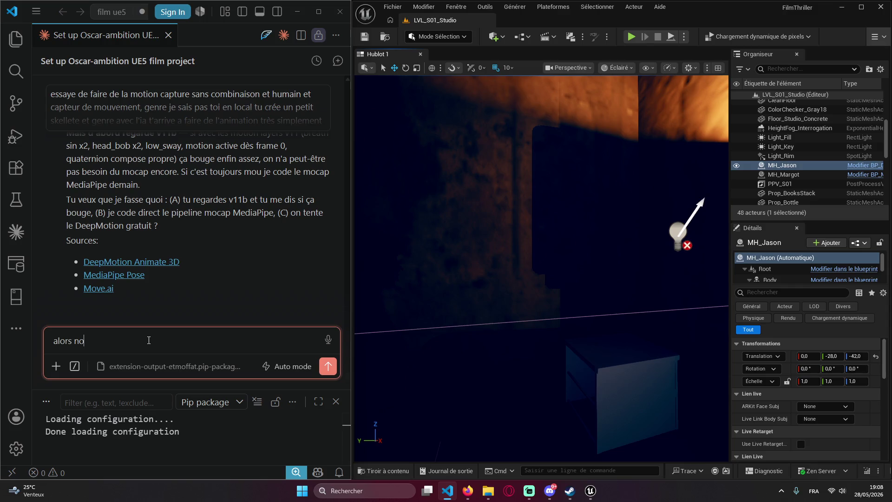
{"action": "type", "text": "jus"}
{"action": "type", "text": "ent je veux pas me filmer moi"}
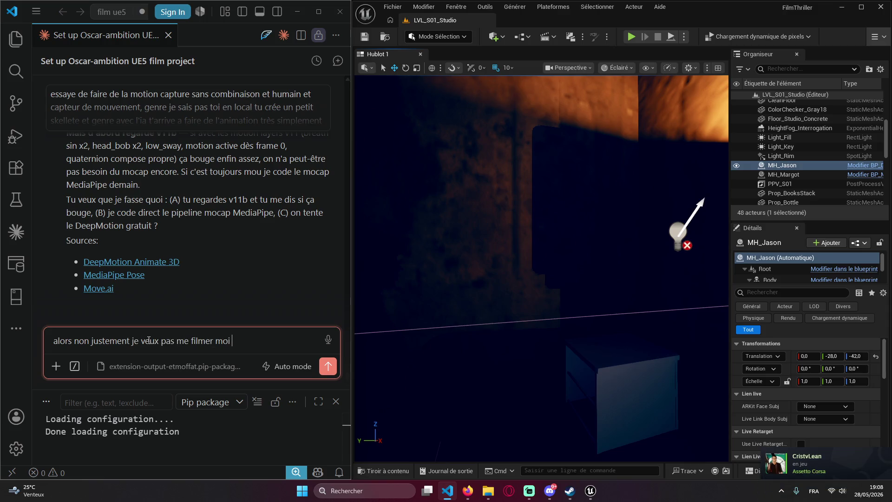
{"action": "type", "text": "mais toi tu cr"}
{"action": "type", "text": "ée un robo"}
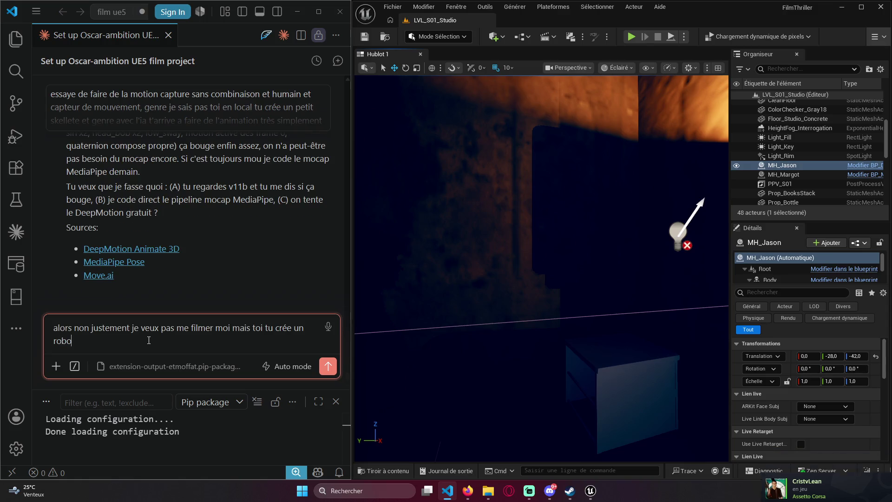
{"action": "type", "text": " t qui bo"}
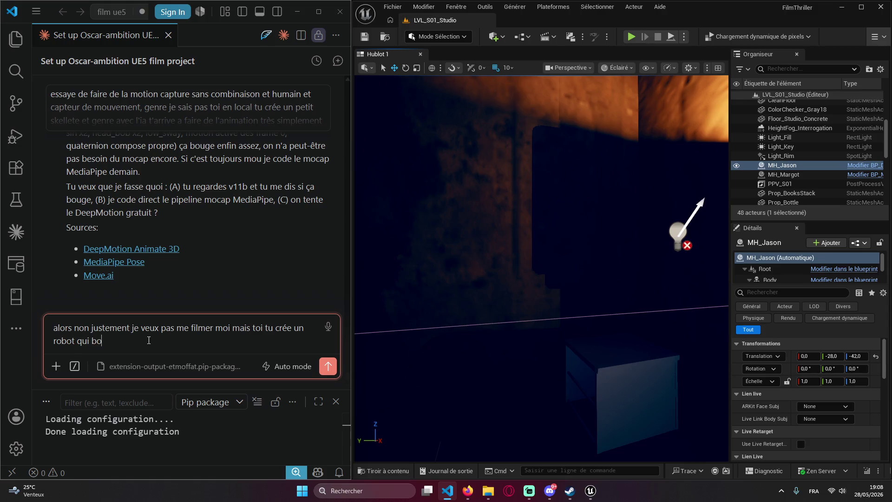
{"action": "type", "text": "uge ca"}
{"action": "type", "text": "mme"}
{"action": "type", "text": " ci cetait "}
{"action": "type", "text": "un humain "}
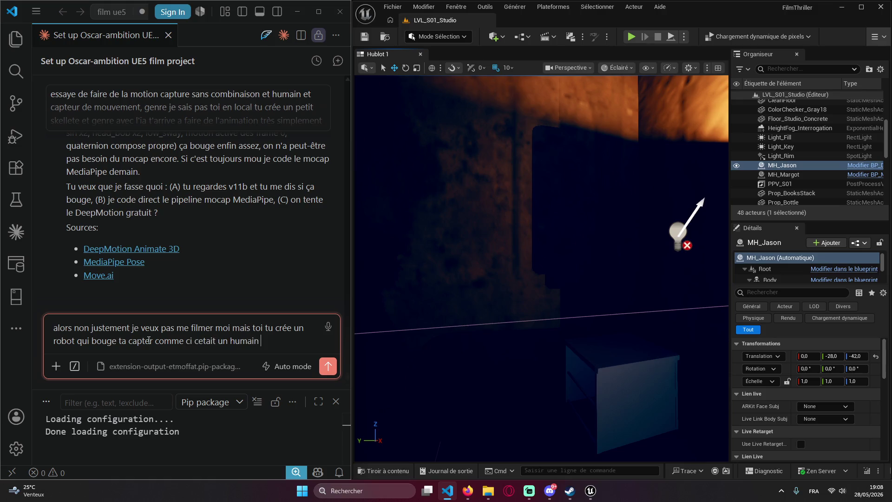
{"action": "type", "text": "cepeux etre"}
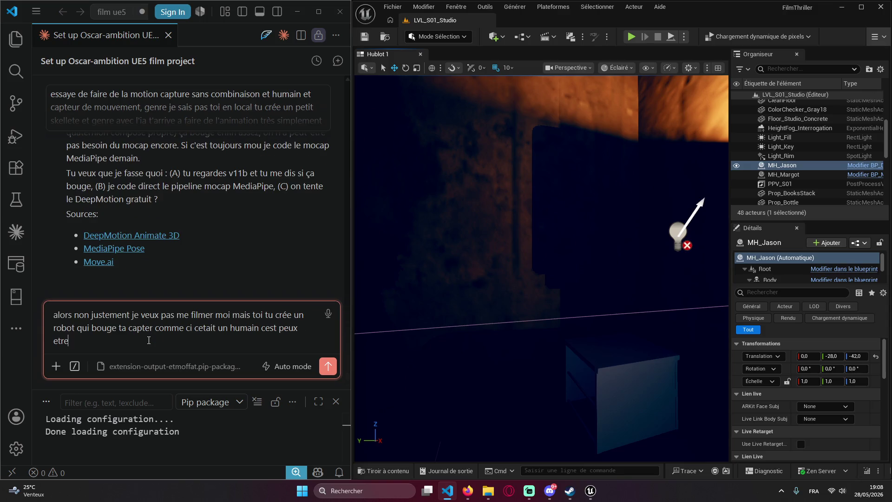
{"action": "type", "text": "lus facile que "}
{"action": "type", "text": "d'animer avec"}
{"action": "type", "text": " le séqueen"}
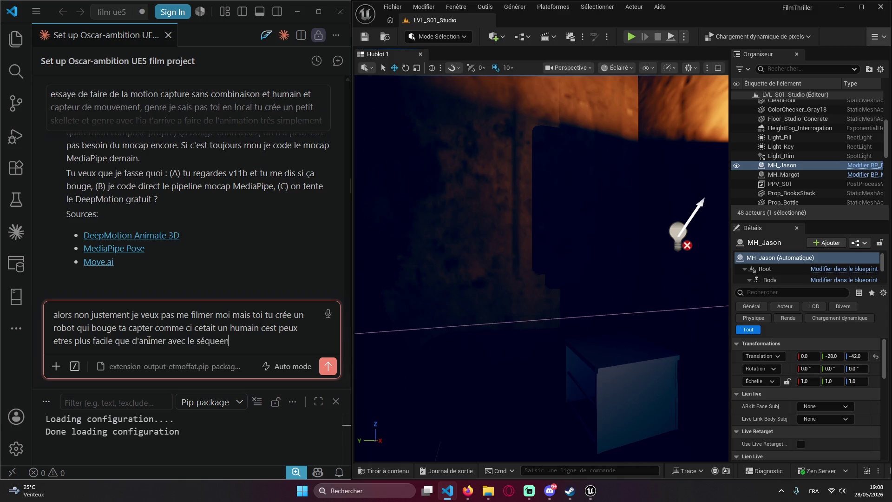
{"action": "type", "text": "cernrea"}
{"action": "type", "text": " engin"}
{"action": "type", "text": "ur bouger le r"}
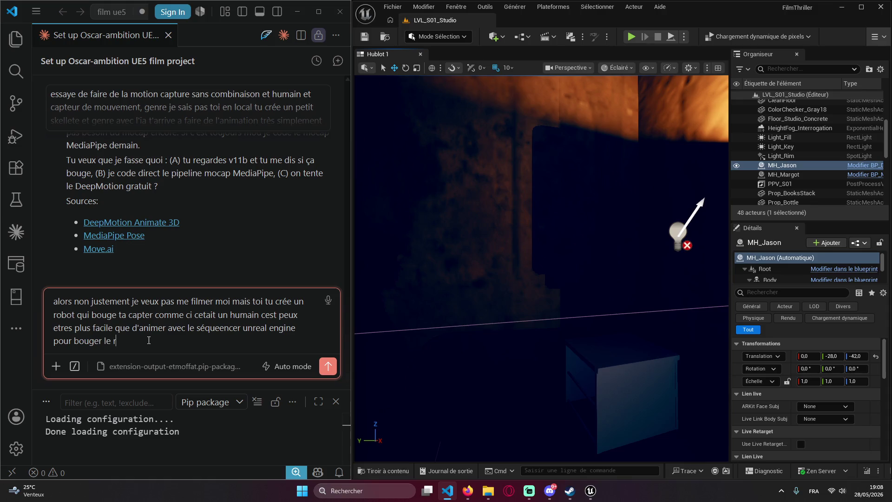
{"action": "type", "text": "t les"}
{"action": "type", "text": " bonnes"}
{"action": "type", "text": " et malhe"}
{"action": "type", "text": "uresement toiouj"}
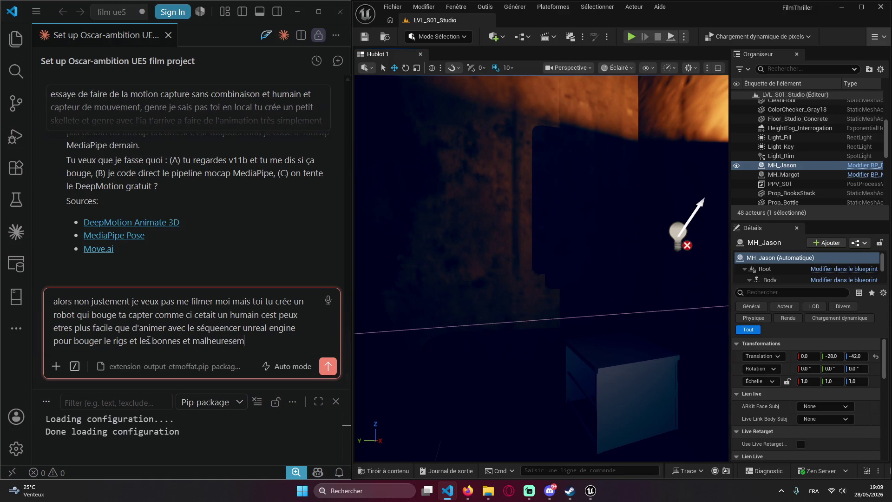
{"action": "key", "text": "BackSpace"}
{"action": "key", "text": "BackSpace"}
{"action": "key", "text": "BackSpace"}
{"action": "type", "text": "toujours de la t "}
{"action": "type", "text": "pos"}
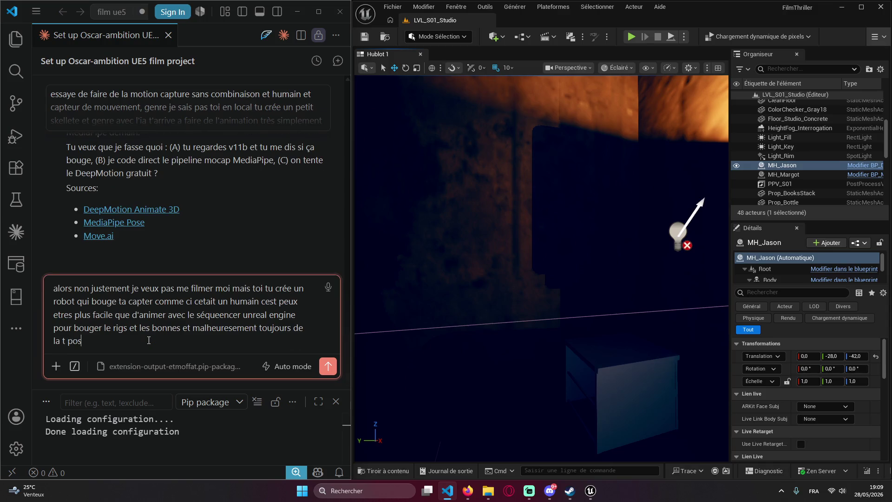
{"action": "type", "text": "e rien ne s'anime"}
{"action": "type", "text": " t'es sur "}
{"action": "type", "text": "tu procèd"}
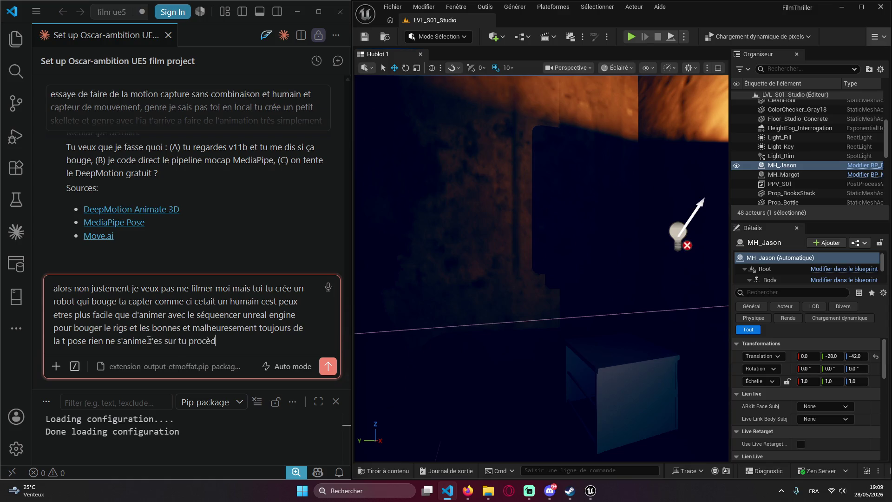
{"action": "type", "text": "e de la bonne façon"}
{"action": "key", "text": "Return"}
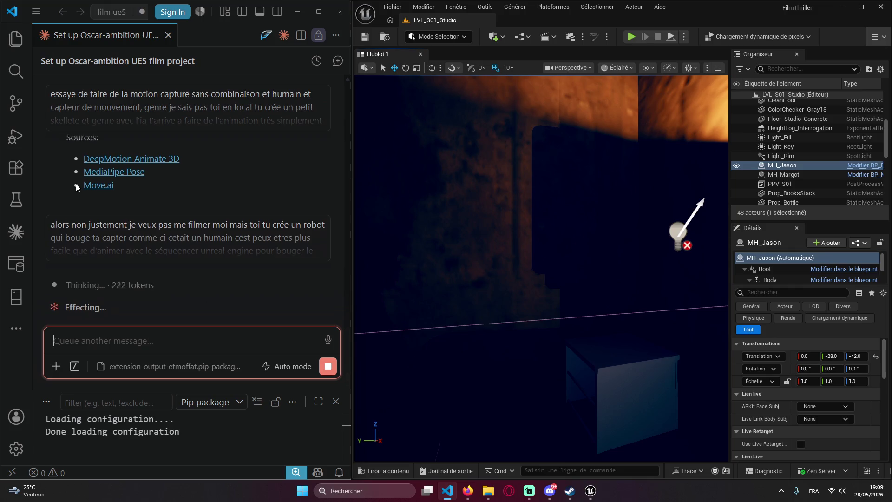
- Scroll through the chat while Claude thinks about the robot-capture request
{"action": "scroll", "coordinate": [193, 207], "scroll_direction": "up", "scroll_amount": 10}
{"action": "scroll", "coordinate": [193, 207], "scroll_direction": "up", "scroll_amount": 5}
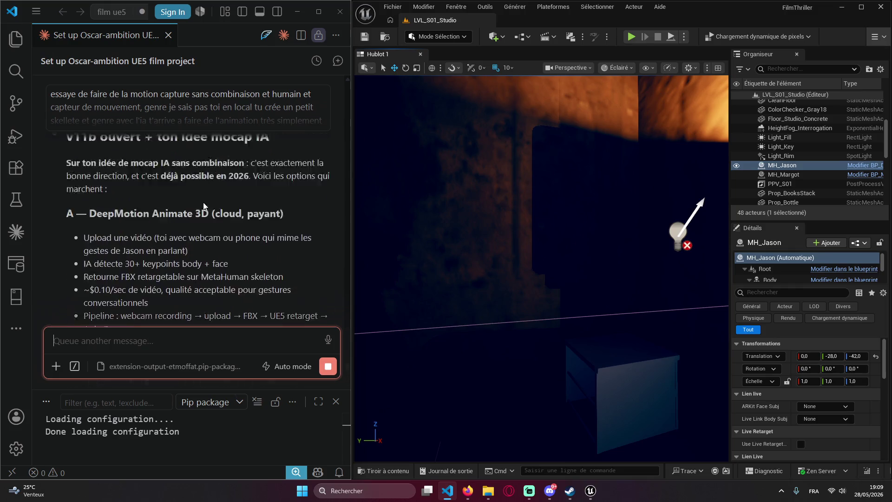
{"action": "scroll", "coordinate": [216, 212], "scroll_direction": "down", "scroll_amount": 10}
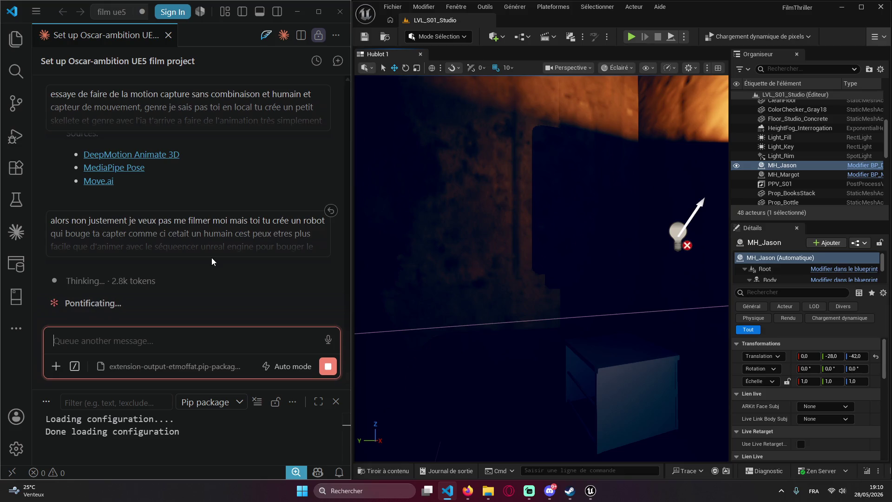
- Reserve a Standard StreamRunners slot from the StreamRooms panel in the browser
{"action": "left_click", "coordinate": [469, 491]}
{"action": "key", "text": "ctrl+Tab"}
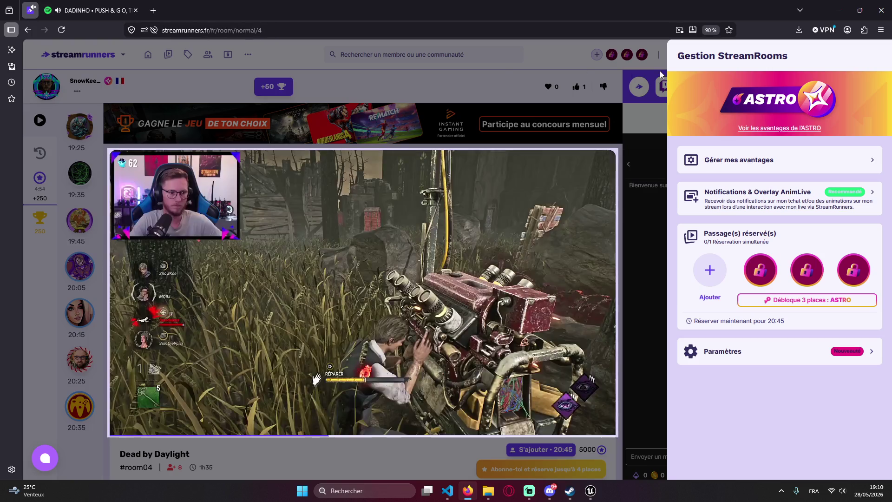
{"action": "left_click", "coordinate": [596, 54]}
{"action": "left_click", "coordinate": [710, 270]}
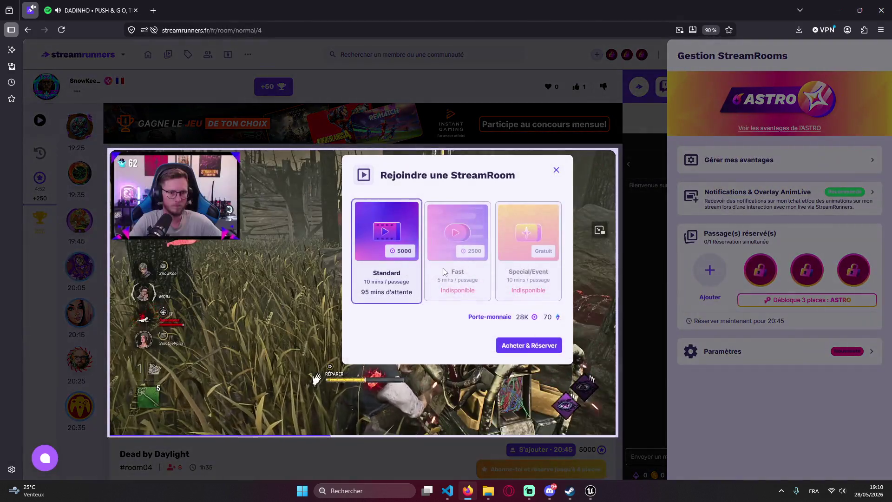
{"action": "left_click", "coordinate": [538, 355]}
{"action": "left_click", "coordinate": [534, 289]}
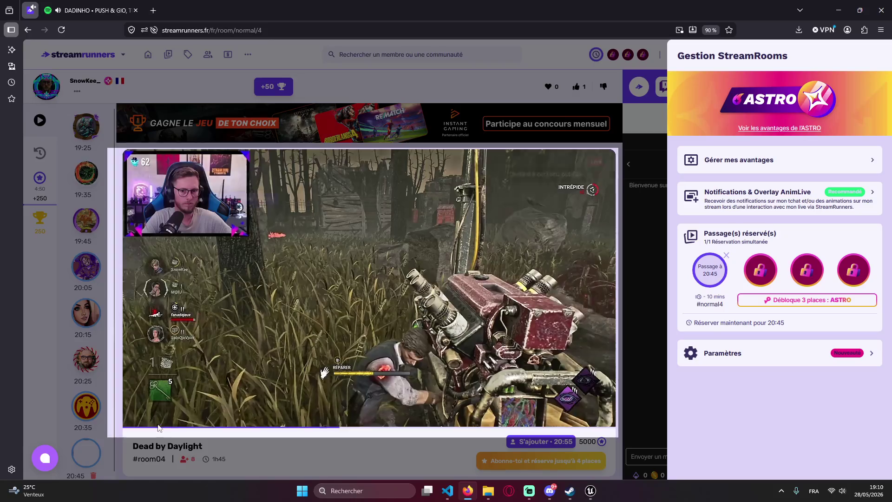
- Close the StreamRooms panel and captcha, then return to the Claude Code and Unreal workspace
{"action": "left_click", "coordinate": [275, 88]}
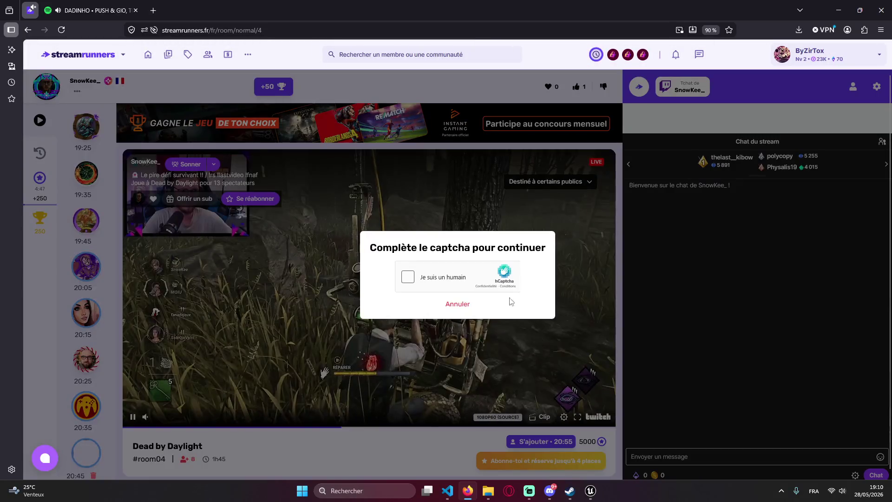
{"action": "left_click", "coordinate": [511, 301]}
{"action": "key", "text": "alt+Tab"}
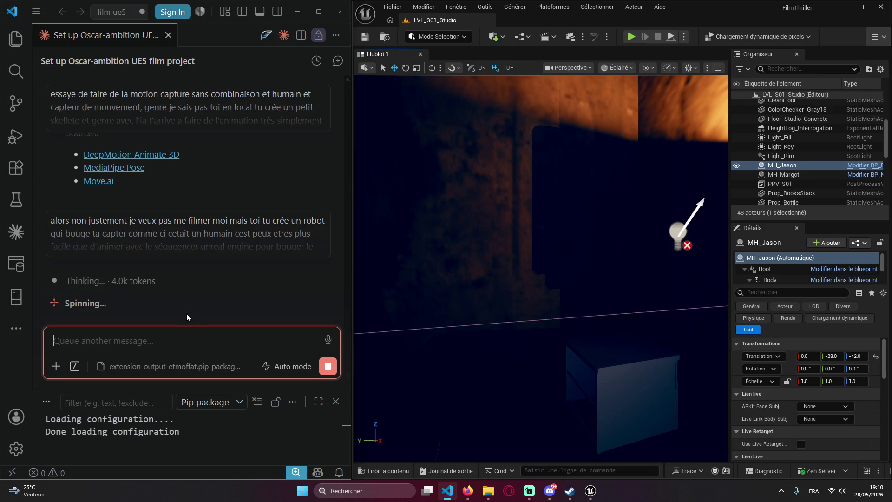
{"action": "scroll", "coordinate": [205, 255], "scroll_direction": "up", "scroll_amount": 6}
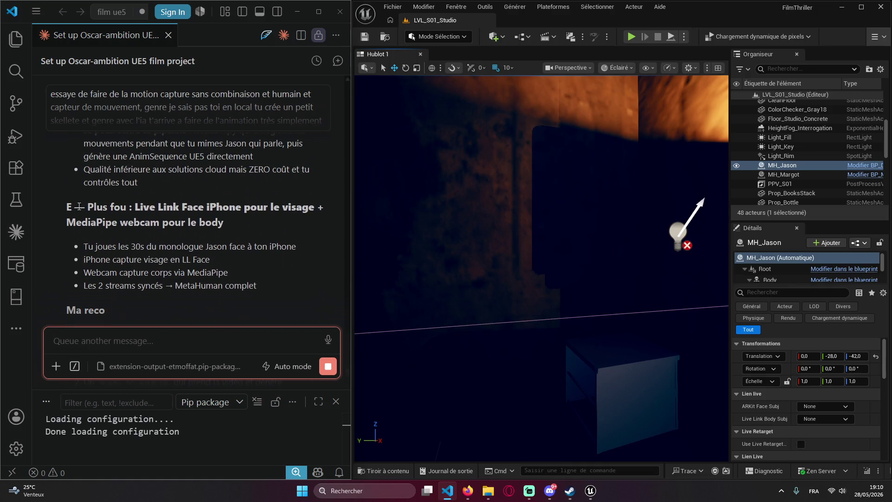
{"action": "scroll", "coordinate": [156, 200], "scroll_direction": "up", "scroll_amount": 5}
{"action": "mouse_move", "coordinate": [67, 240]}
{"action": "left_mouse_down"}
{"action": "mouse_move", "coordinate": [261, 256]}
{"action": "mouse_move", "coordinate": [323, 241]}
{"action": "mouse_move", "coordinate": [326, 268]}
{"action": "left_mouse_up"}
{"action": "left_click", "coordinate": [152, 251]}
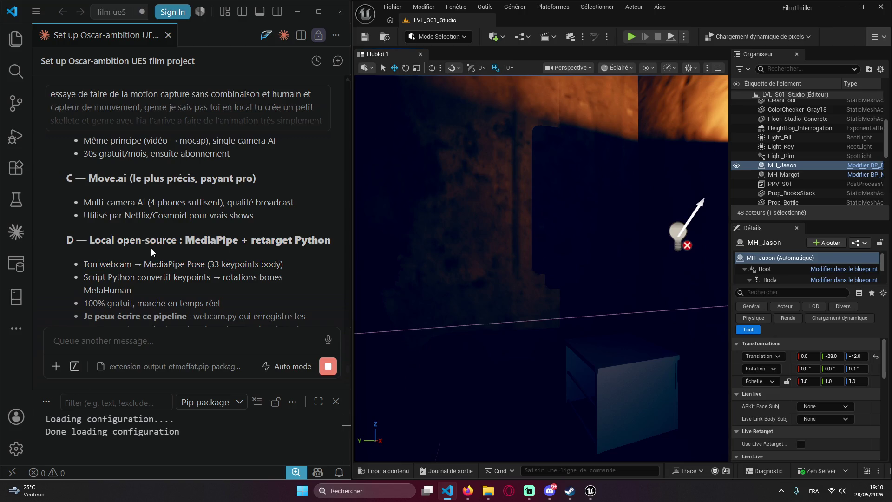
{"action": "scroll", "coordinate": [182, 262], "scroll_direction": "down", "scroll_amount": 2}
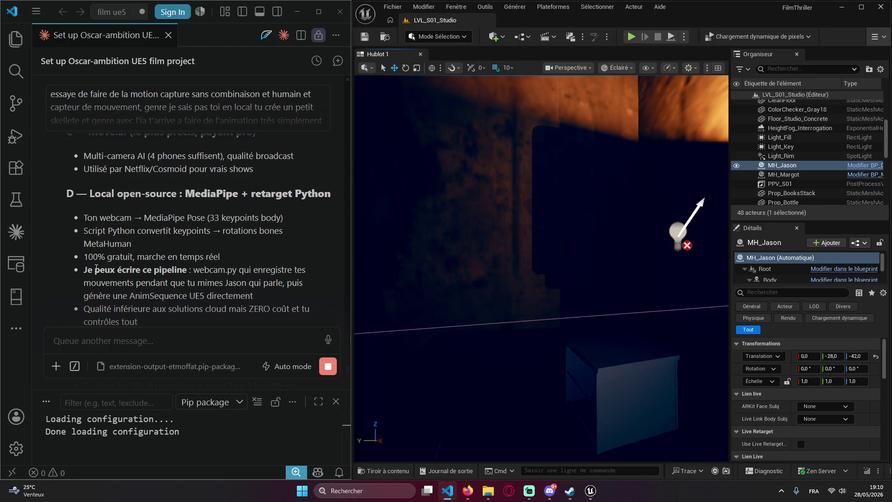
{"action": "scroll", "coordinate": [117, 266], "scroll_direction": "down", "scroll_amount": 2}
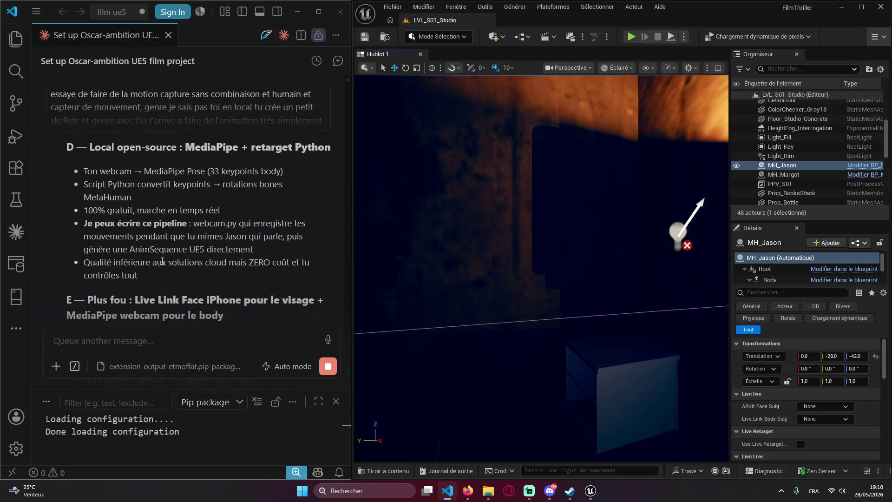
{"action": "scroll", "coordinate": [201, 259], "scroll_direction": "down", "scroll_amount": 2}
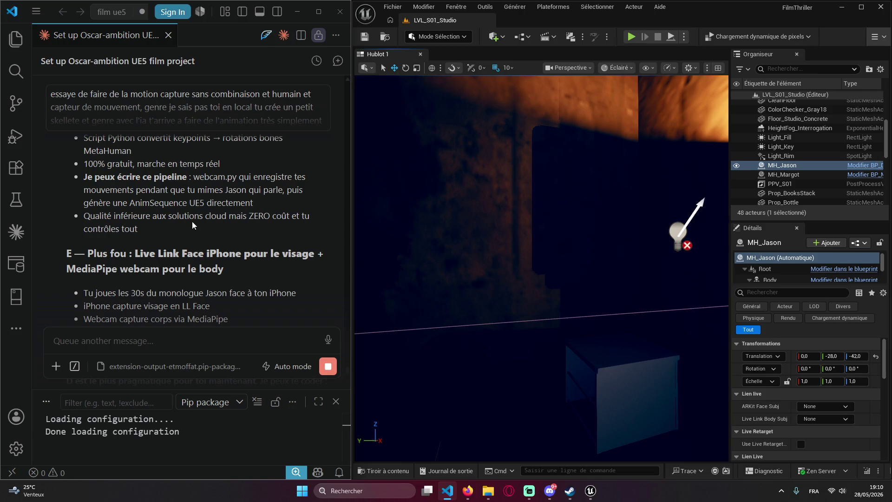
{"action": "scroll", "coordinate": [237, 212], "scroll_direction": "down", "scroll_amount": 15}
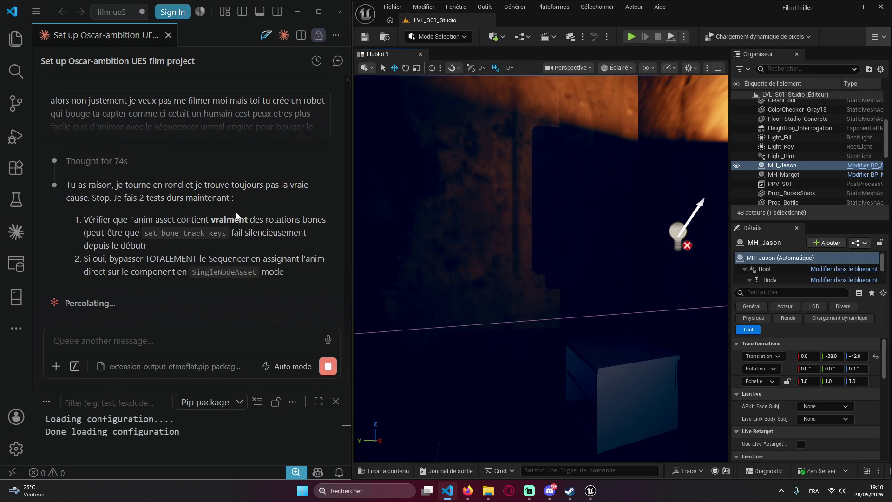
- Reply to Claude that this is for a YouTube film, not a video game, so forcing the models is fine
{"action": "scroll", "coordinate": [176, 238], "scroll_direction": "up", "scroll_amount": 2}
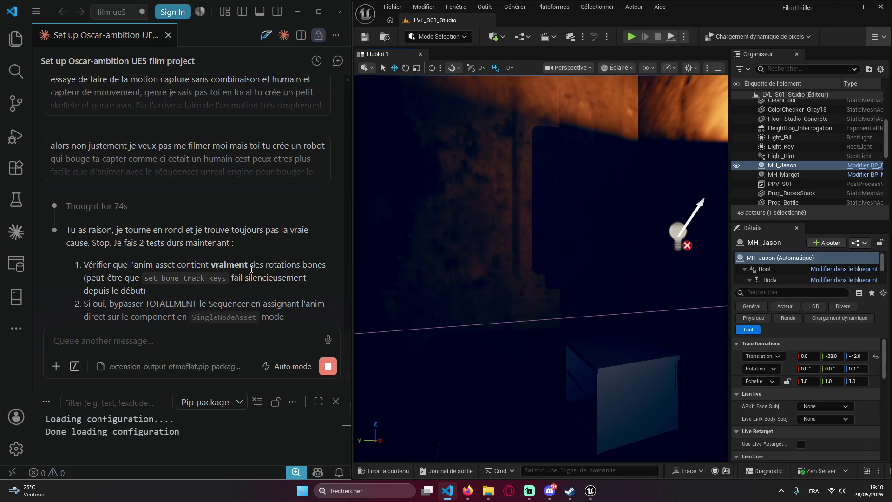
{"action": "scroll", "coordinate": [164, 286], "scroll_direction": "down", "scroll_amount": 2}
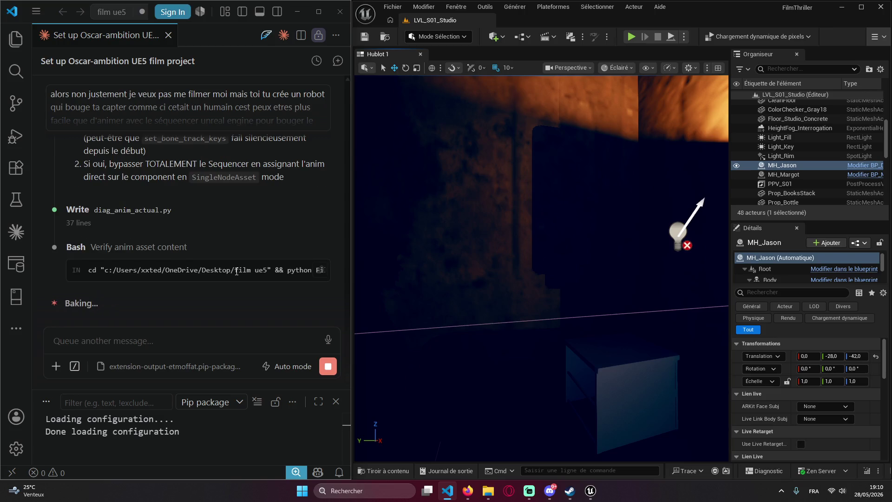
{"action": "left_click", "coordinate": [158, 342]}
{"action": "type", "text": "oui d"}
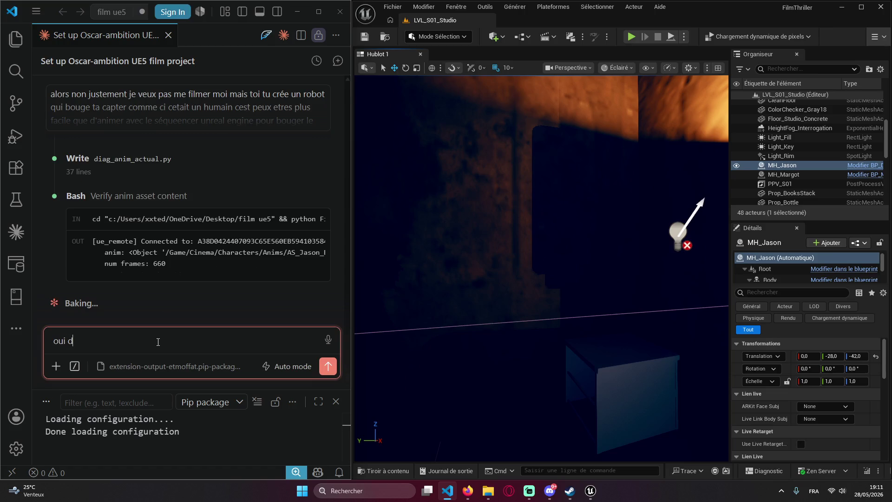
{"action": "type", "text": "erriere yas "}
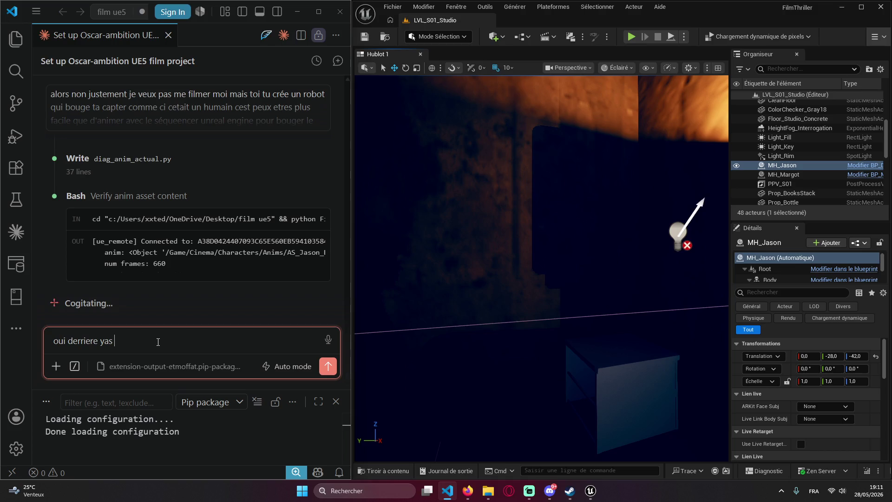
{"action": "type", "text": "0 code qui ya to"}
{"action": "type", "text": "urner "}
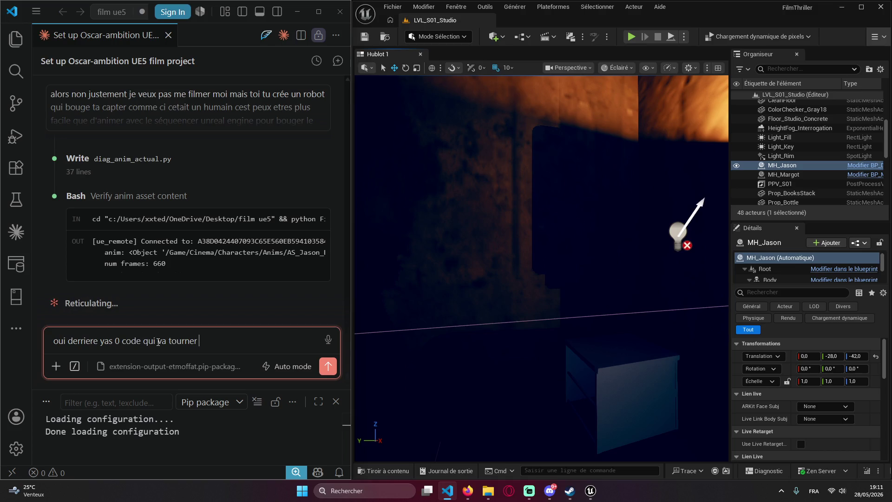
{"action": "type", "text": "sur mes models fin c'est"}
{"action": "type", "text": " pas pou"}
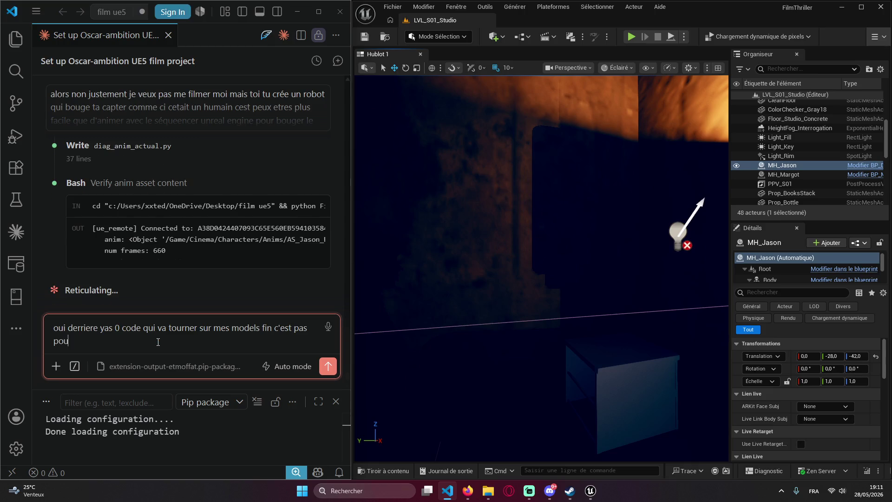
{"action": "type", "text": "r un jeux vidéo "}
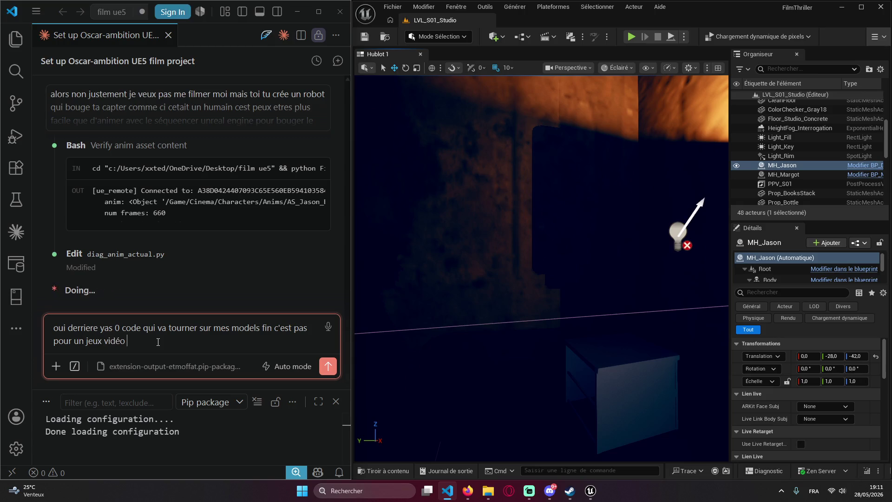
{"action": "type", "text": "c'est vra"}
{"action": "type", "text": "iment pour"}
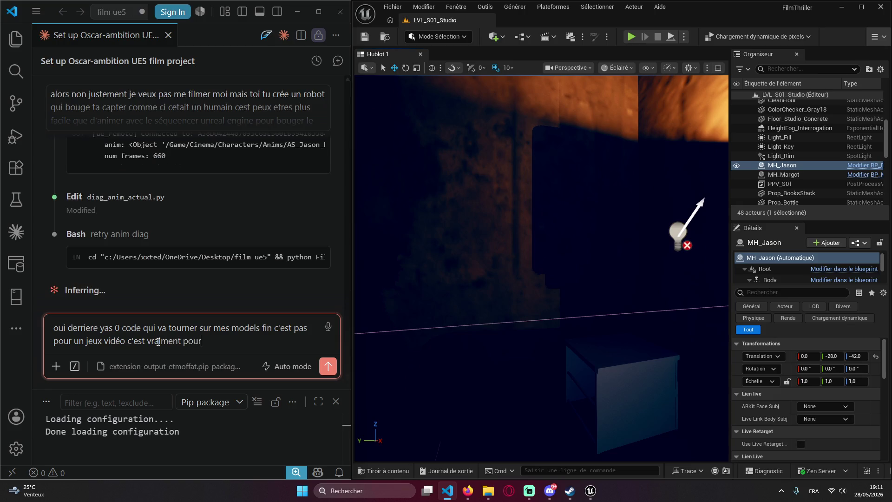
{"action": "type", "text": " faire un c"}
{"action": "type", "text": " film pour YouTu"}
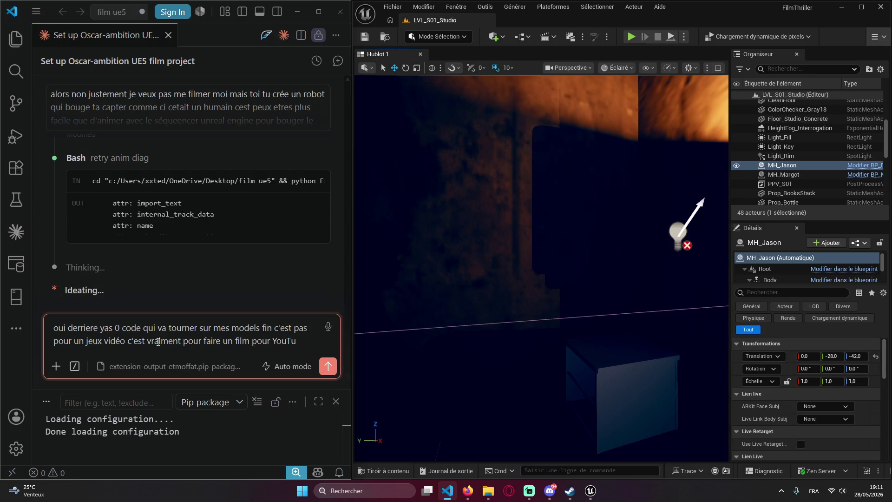
{"action": "type", "text": "be donc faut tout forcer pour joué les choses faut juste pas ca handicape le t"}
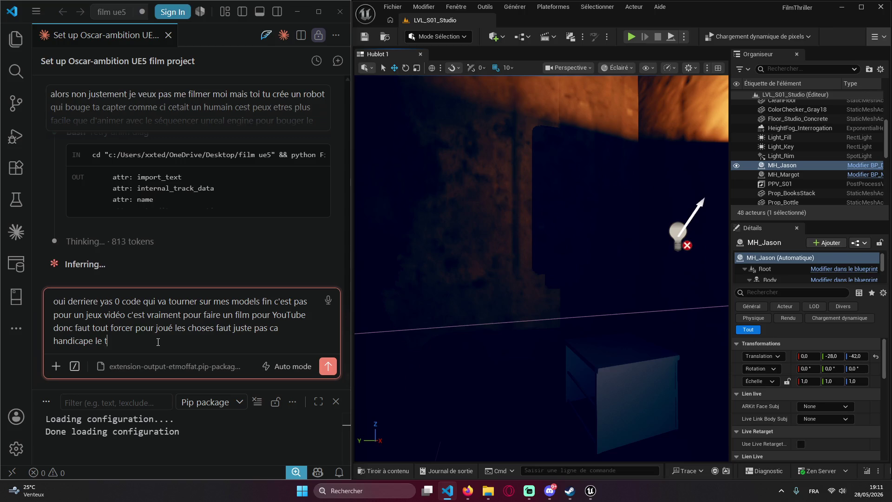
{"action": "type", "text": "rvai"}
{"action": "key", "text": "BackSpace"}
{"action": "key", "text": "BackSpace"}
{"action": "key", "text": "BackSpace"}
{"action": "type", "text": "ravail pour avancée sur le film"}
{"action": "scroll", "coordinate": [160, 244], "scroll_direction": "up", "scroll_amount": 4}
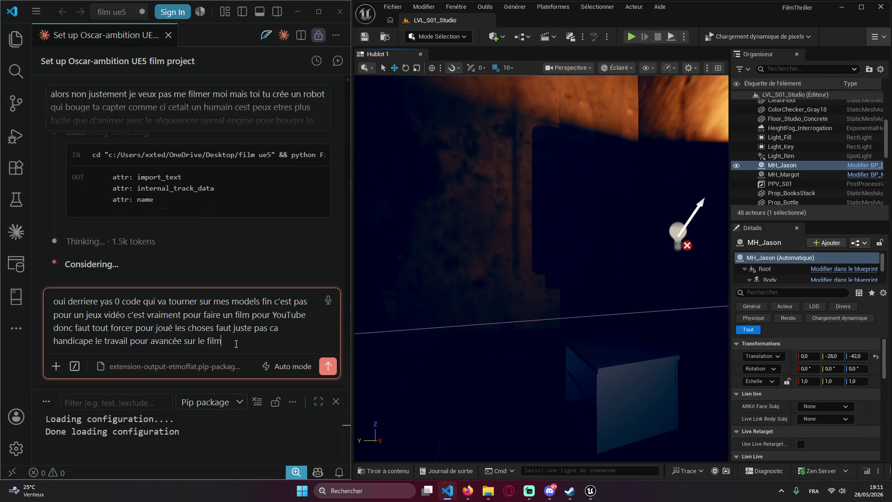
{"action": "key", "text": "Return"}
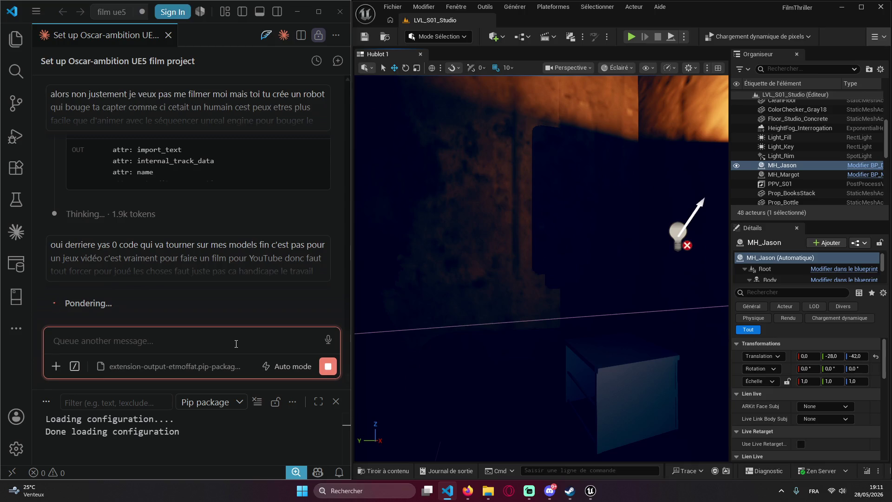
- Send a first short reply in the Discord group chat
{"action": "left_click", "coordinate": [540, 499]}
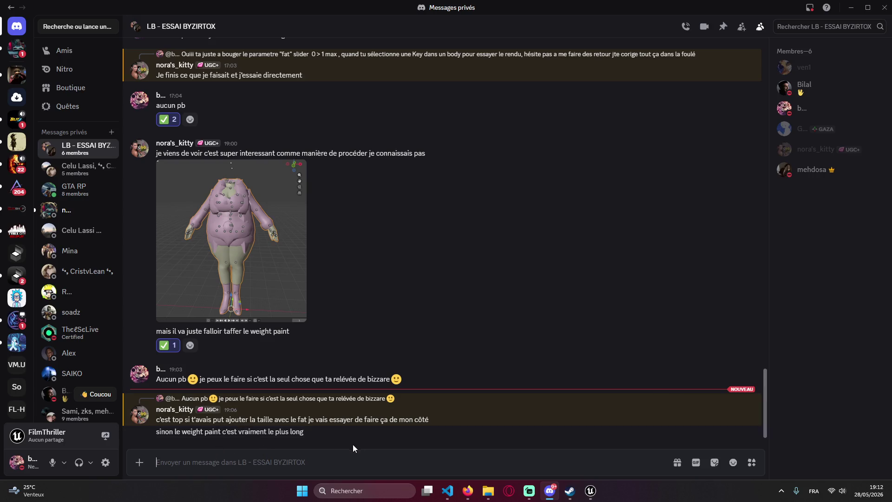
{"action": "type", "text": "je mo"}
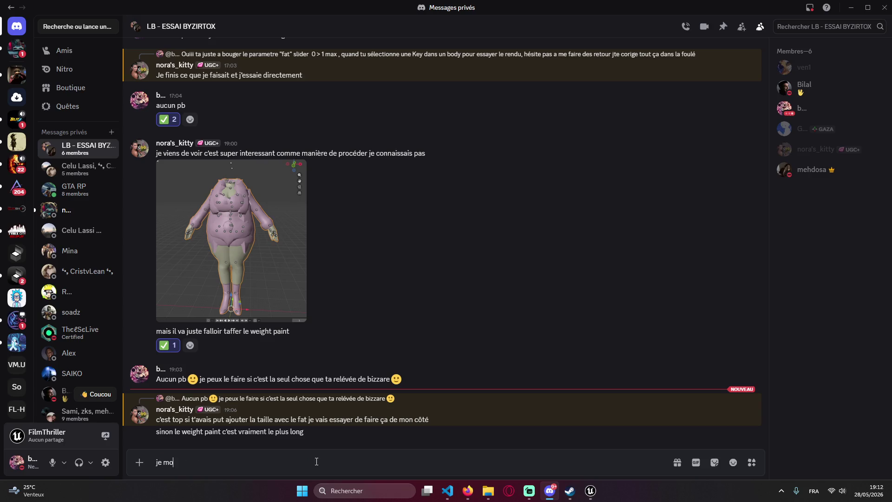
{"action": "type", "text": "cupe des 2"}
{"action": "type", "text": " frerot"}
{"action": "key", "text": "BackSpace"}
{"action": "key", "text": "BackSpace"}
{"action": "type", "text": "ot"}
{"action": "type", "text": "t stv"}
{"action": "key", "text": "Return"}
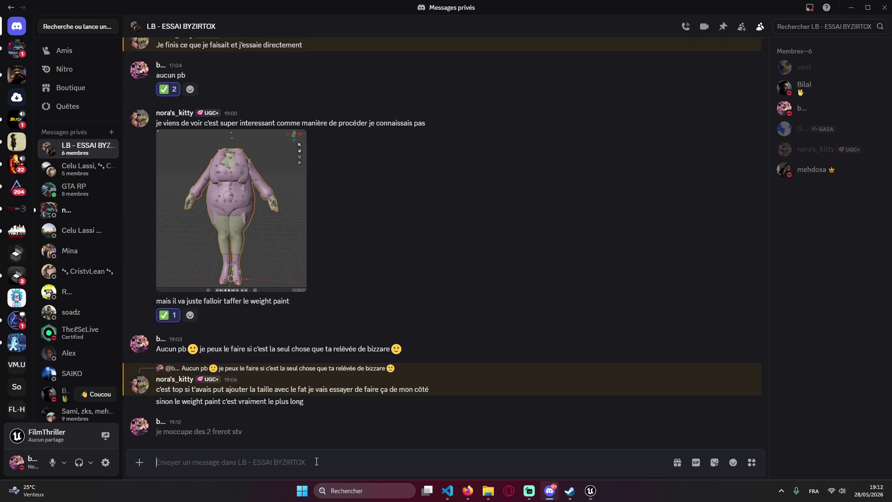
- Send 'la fat pour la taille et le weight paints' in Discord, then minimize it
{"action": "type", "text": "la"}
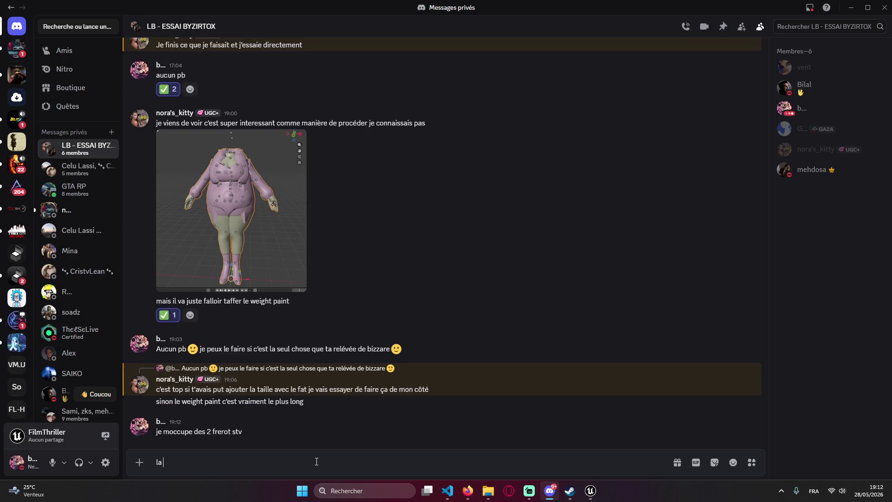
{"action": "type", "text": " fat pour la taille"}
{"action": "type", "text": " et le weight paints"}
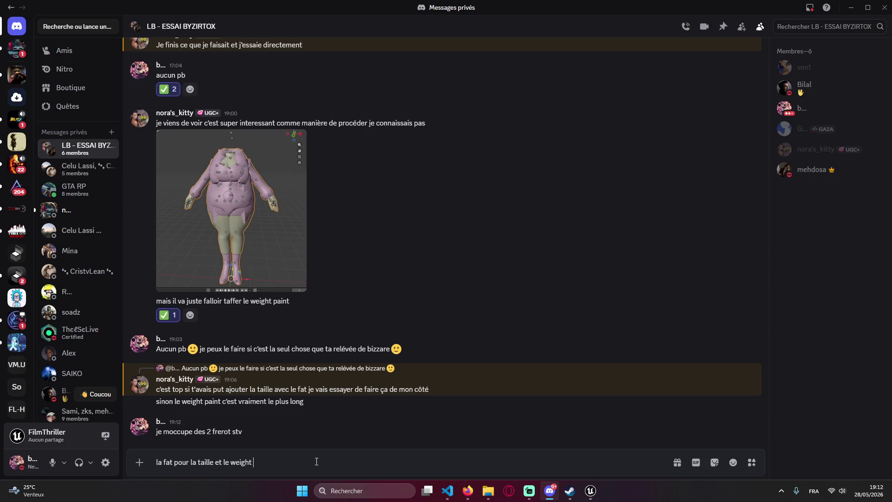
{"action": "key", "text": "Return"}
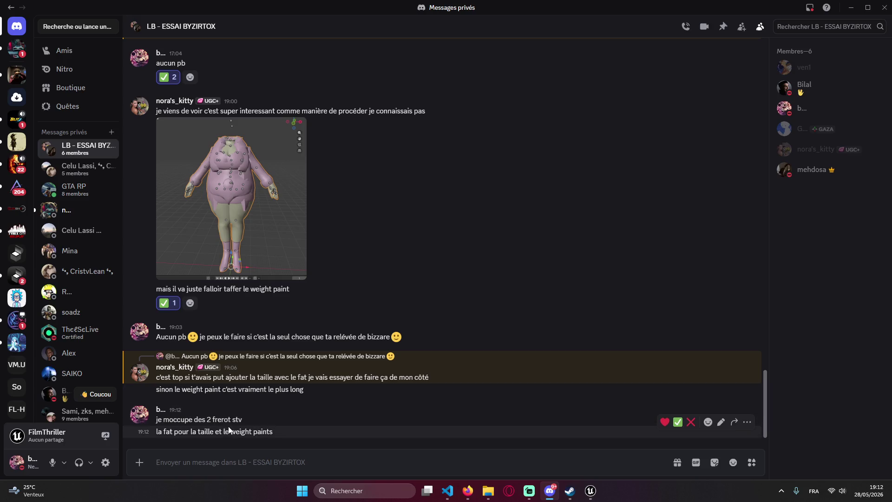
{"action": "left_click", "coordinate": [207, 459]}
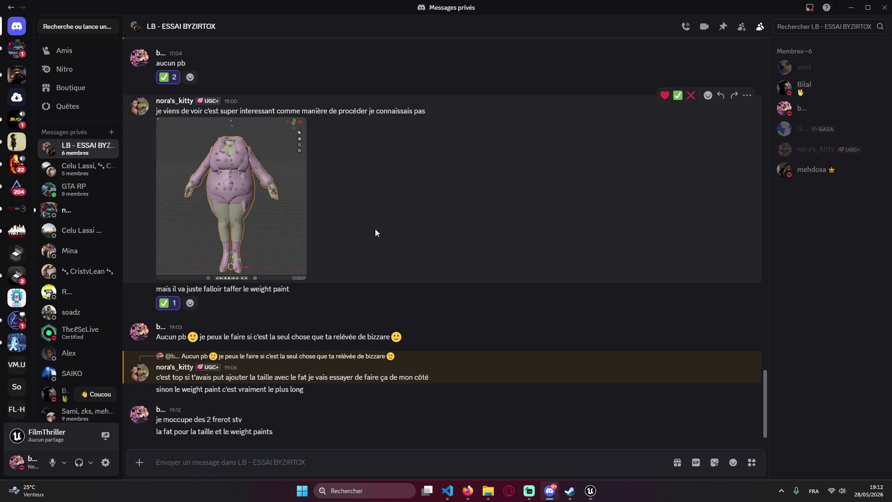
{"action": "left_click", "coordinate": [852, 10]}
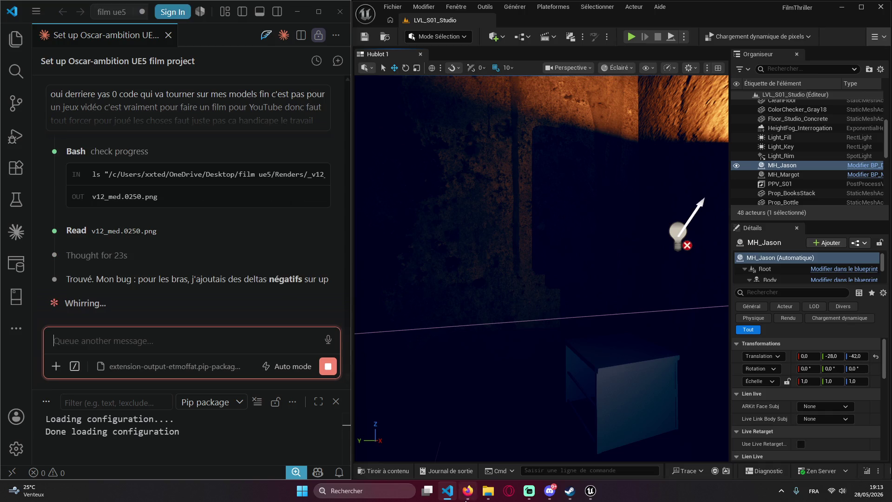
- Switch to Firefox once Claude reports its negative arm-delta bug
{"action": "left_click", "coordinate": [467, 491]}
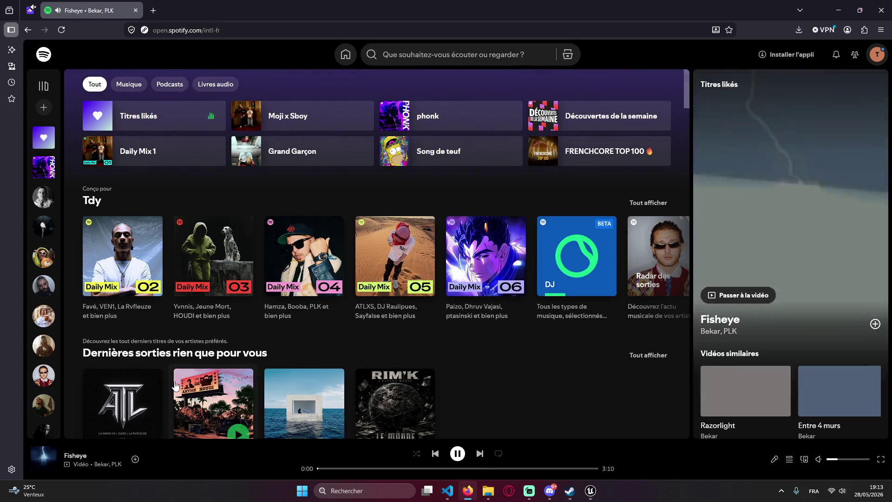
- Check the streamrunners live stream, return to Spotify, then go back to VS Code and Unreal
{"action": "left_click", "coordinate": [31, 9]}
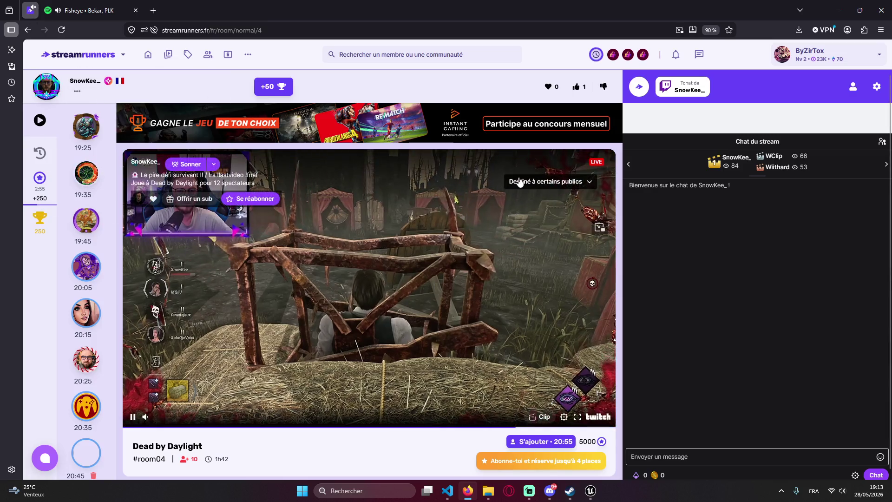
{"action": "key", "text": "ctrl+Tab"}
{"action": "key", "text": "alt+Tab"}
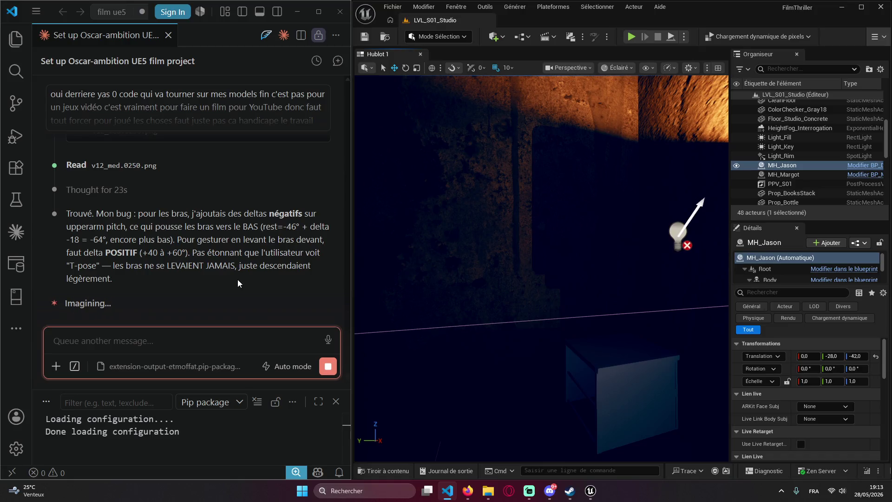
- After Claude's explanation that negative pitch deltas pushed the arms down, bring up the Discord group chat
{"action": "left_click", "coordinate": [549, 491]}
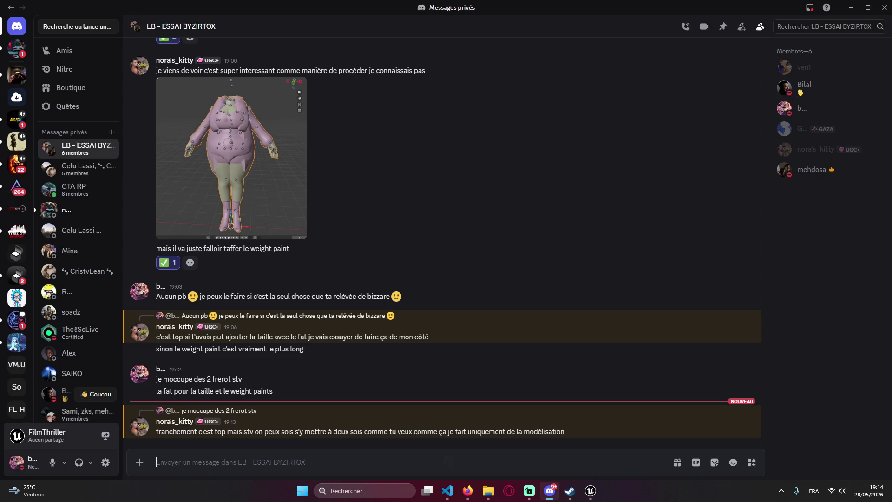
- Send a reply saying the size will be quick, otherwise they'll handle only the weight
{"action": "type", "text": "Comme tu veux "}
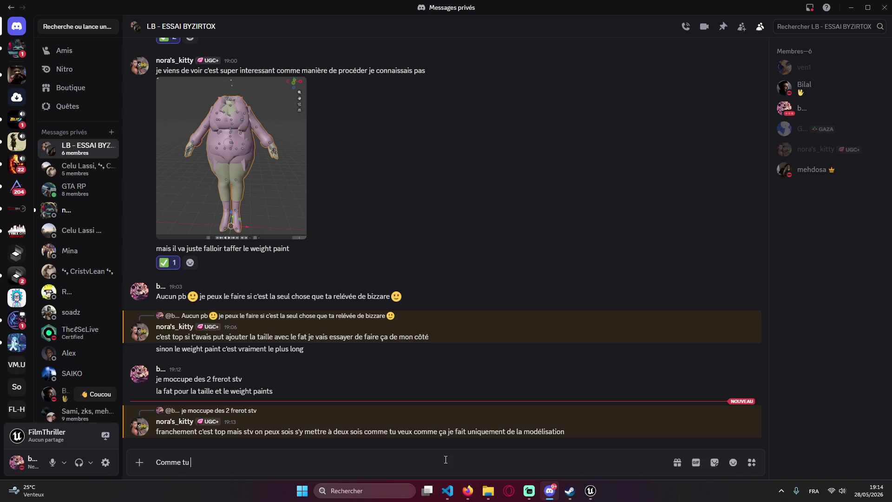
{"action": "type", "text": "c'est pour évi"}
{"action": "type", "text": "ter les f"}
{"action": "key", "text": "BackSpace"}
{"action": "type", "text": "conf"}
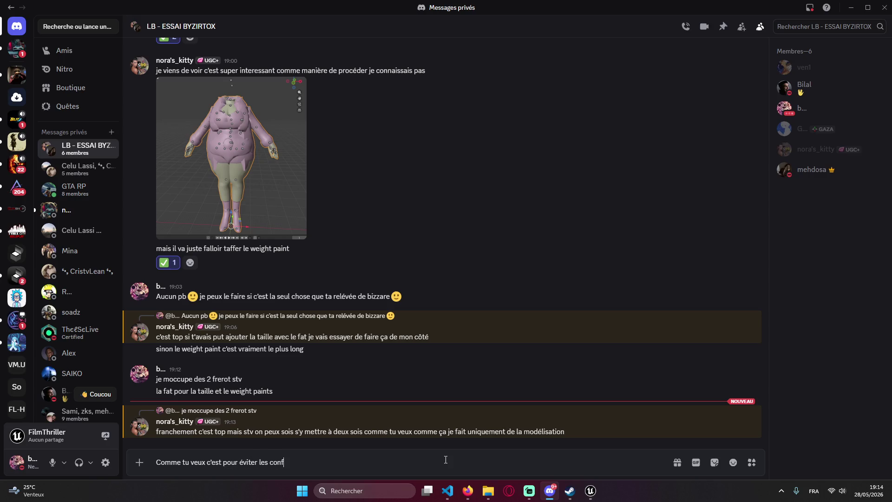
{"action": "type", "text": "lict après "}
{"action": "type", "text": "a faire la tai"}
{"action": "type", "text": "lle ca va e"}
{"action": "type", "text": "tres rapide"}
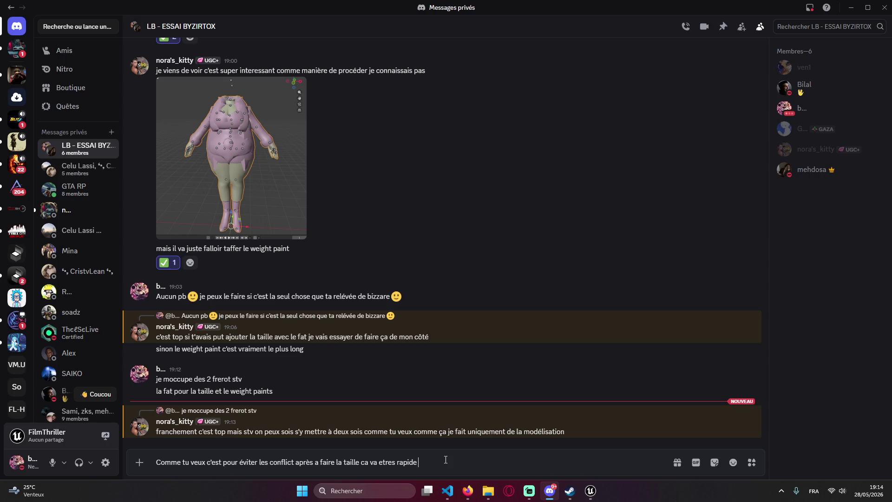
{"action": "type", "text": " tqt"}
{"action": "key", "text": "BackSpace"}
{"action": "key", "text": "BackSpace"}
{"action": "key", "text": "BackSpace"}
{"action": "type", "text": "pour moi tqt "}
{"action": "type", "text": "comme tu l"}
{"action": "type", "text": "e sens si"}
{"action": "type", "text": "non j"}
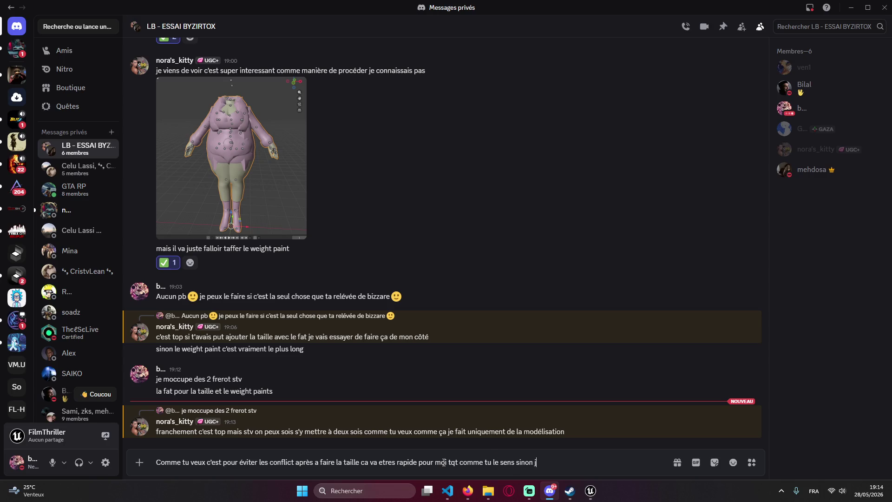
{"action": "type", "text": "e fait que le weight"}
{"action": "key", "text": "Return"}
- Send a second reply promising an update tonight, then minimize Discord
{"action": "type", "text": "je mit met dans pas lgp"}
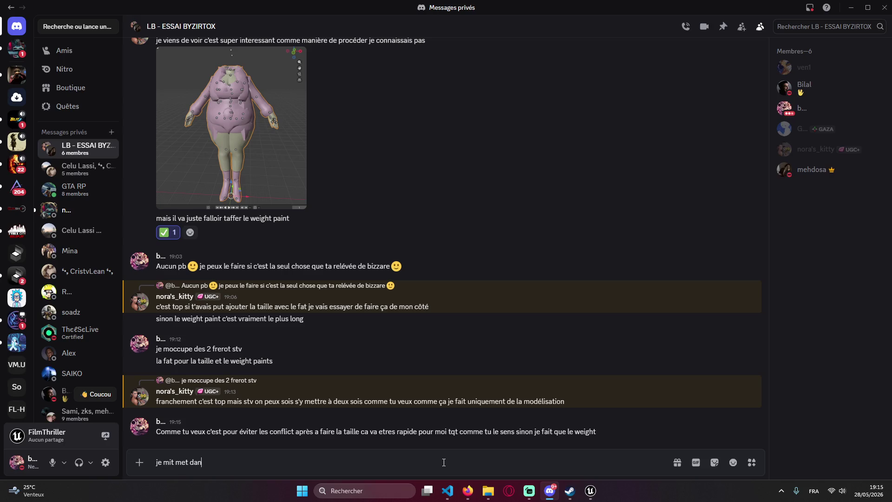
{"action": "type", "text": " comme ca j'essaie de te dire ce"}
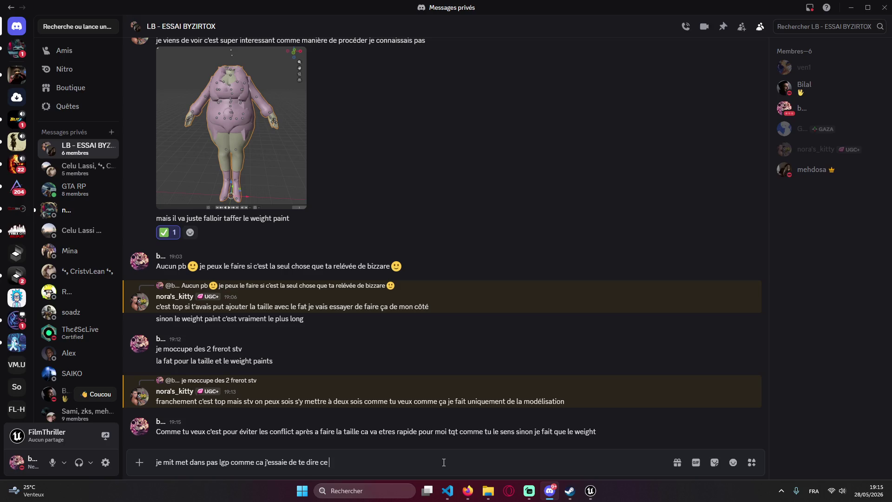
{"action": "type", "text": " soir  ou ca en "}
{"action": "type", "text": "ait"}
{"action": "key", "text": "Return"}
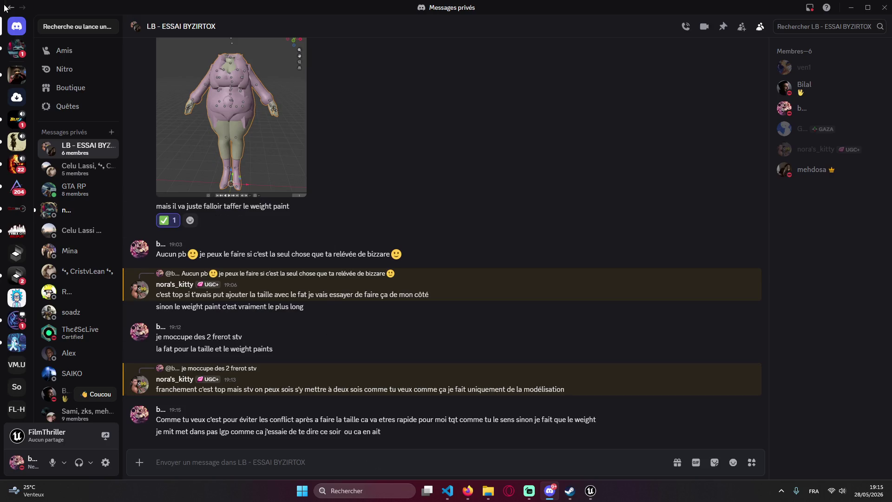
{"action": "left_click", "coordinate": [17, 48]}
{"action": "left_click", "coordinate": [74, 148]}
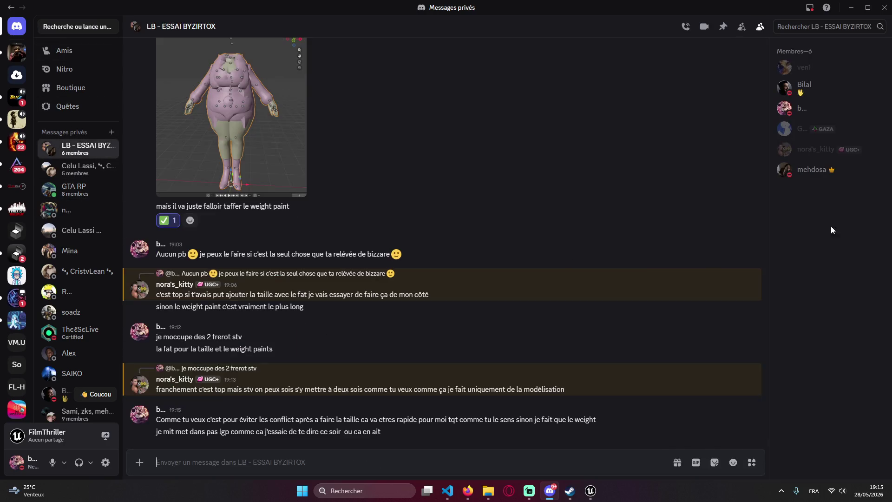
{"action": "left_click", "coordinate": [852, 7]}
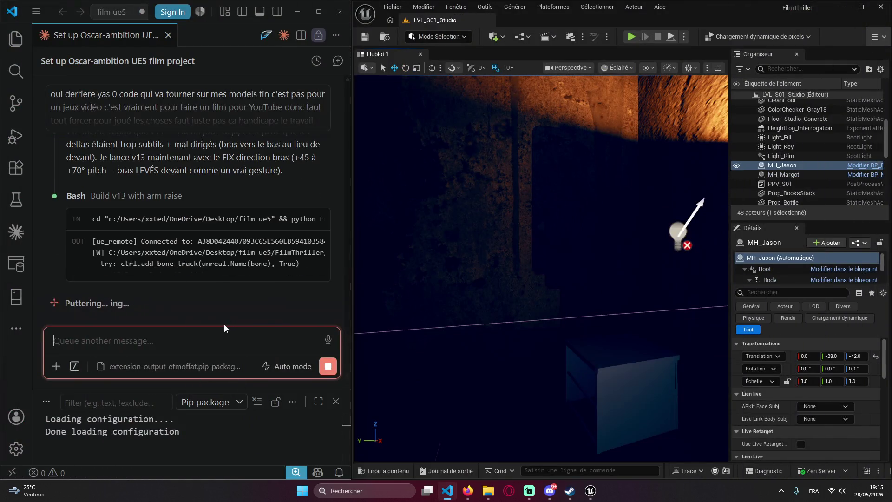
- Scroll the Claude Code panel to review the v13_anim.py write and v13 build steps
{"action": "scroll", "coordinate": [200, 279], "scroll_direction": "up", "scroll_amount": 4}
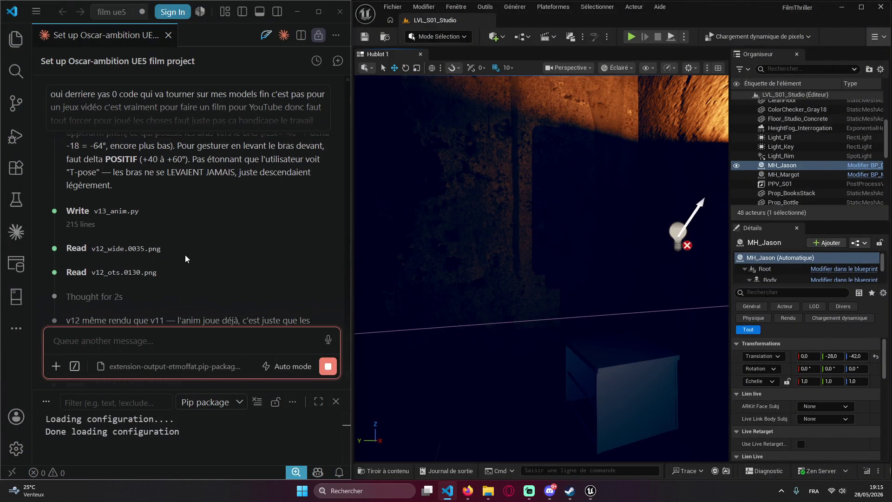
{"action": "scroll", "coordinate": [186, 255], "scroll_direction": "down", "scroll_amount": 5}
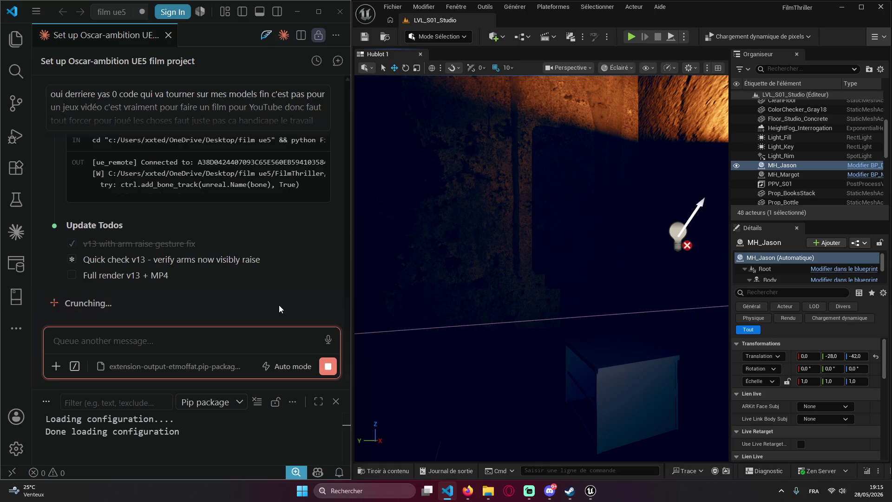
{"action": "scroll", "coordinate": [105, 229], "scroll_direction": "up", "scroll_amount": 3}
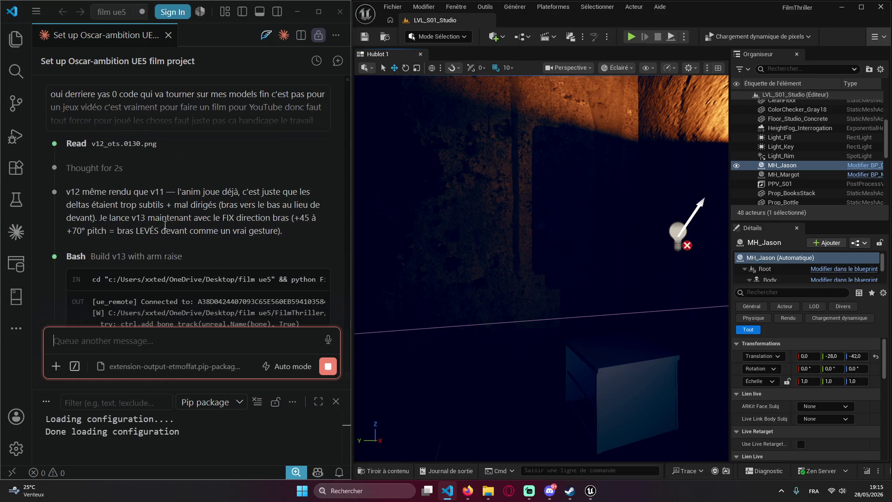
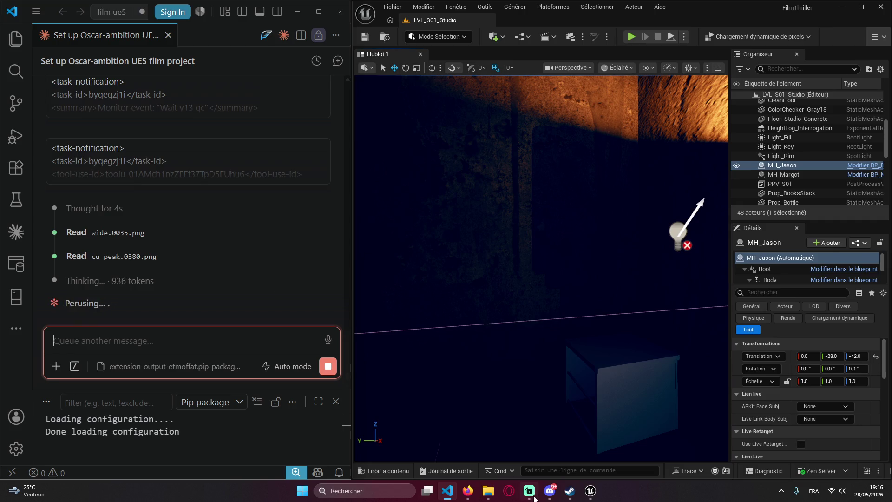
- Bring the Discord group chat in front of VS Code and Unreal from the taskbar
{"action": "left_click", "coordinate": [552, 492]}
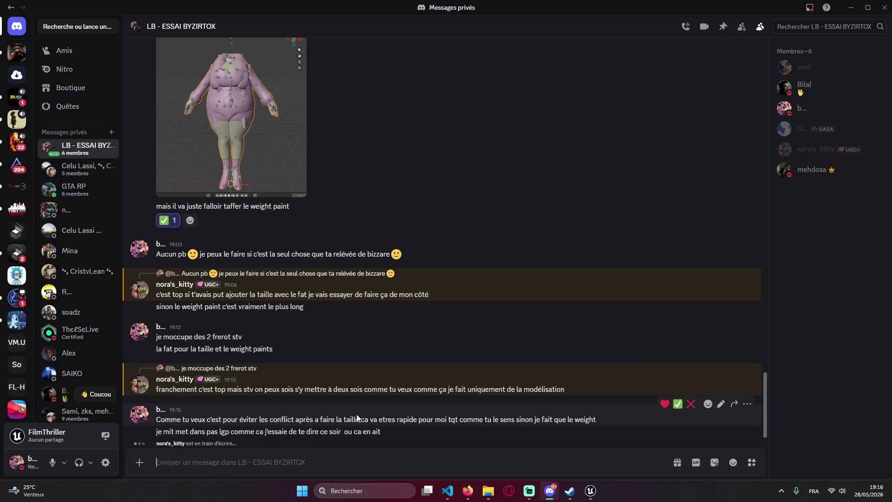
- Scroll through the group chat, then briefly minimize and restore Discord
{"action": "scroll", "coordinate": [278, 326], "scroll_direction": "up", "scroll_amount": 3}
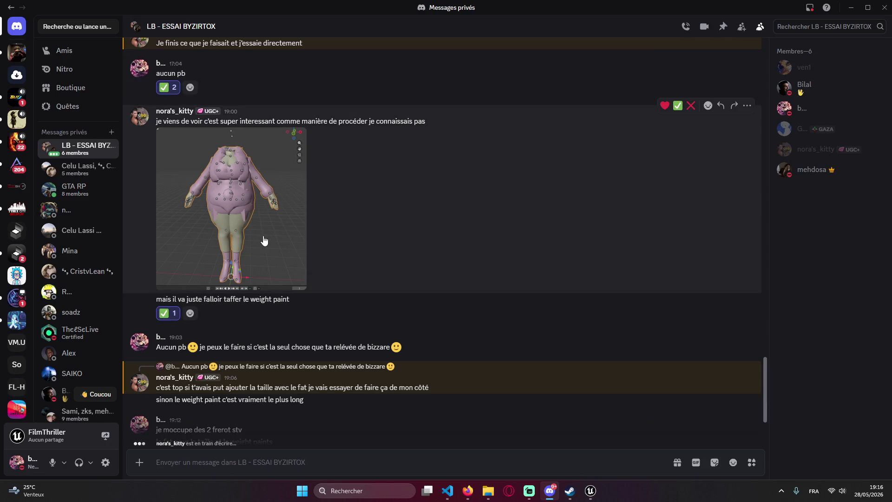
{"action": "scroll", "coordinate": [325, 279], "scroll_direction": "down", "scroll_amount": 3}
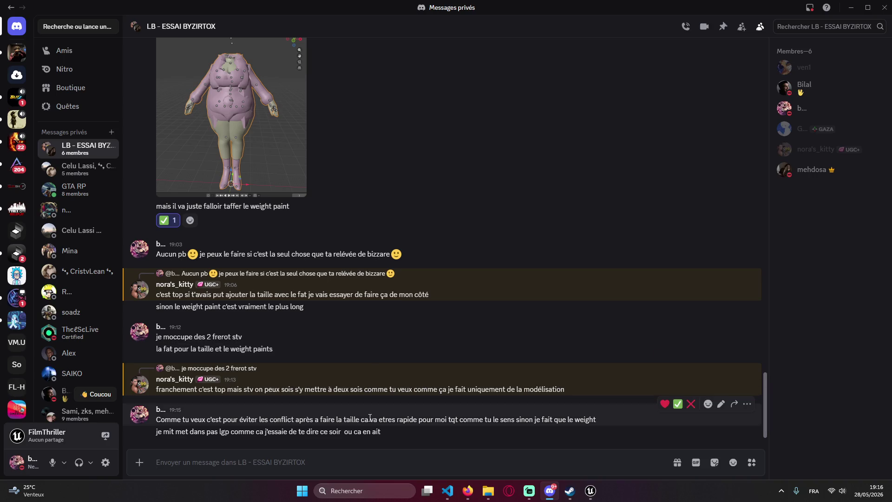
{"action": "scroll", "coordinate": [351, 364], "scroll_direction": "up", "scroll_amount": 8}
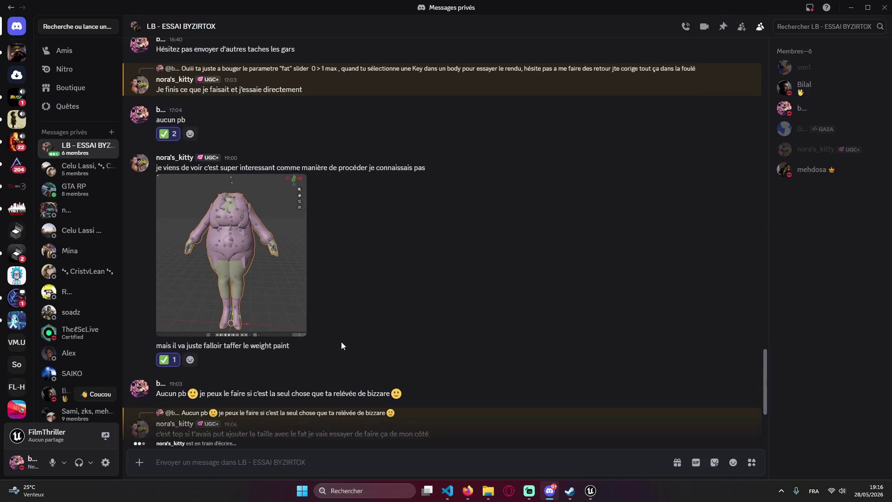
{"action": "scroll", "coordinate": [339, 341], "scroll_direction": "down", "scroll_amount": 4}
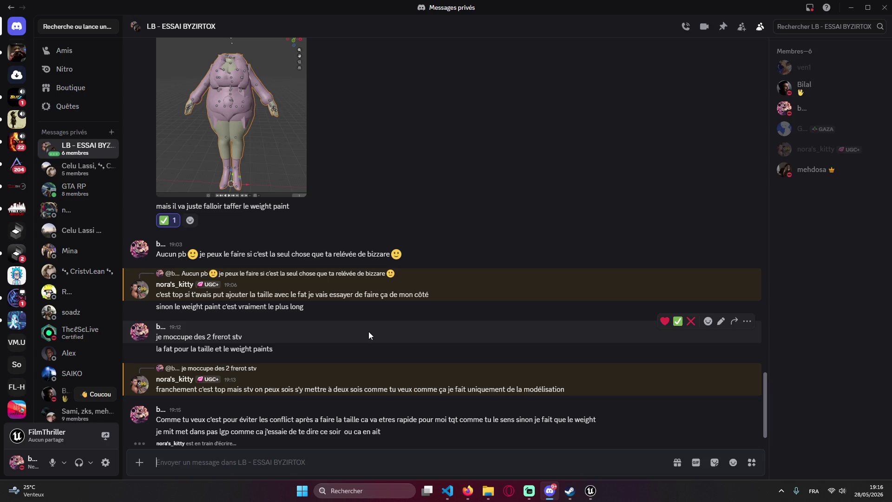
{"action": "scroll", "coordinate": [365, 342], "scroll_direction": "down", "scroll_amount": 3}
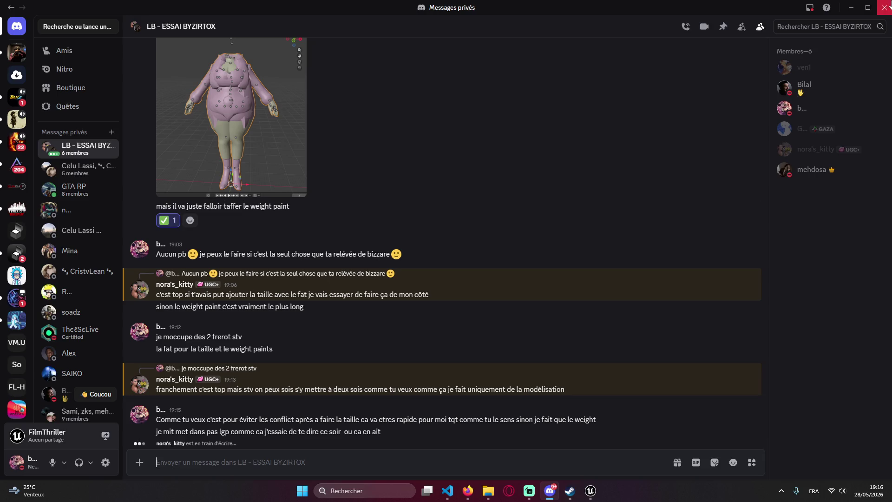
{"action": "left_click", "coordinate": [848, 7]}
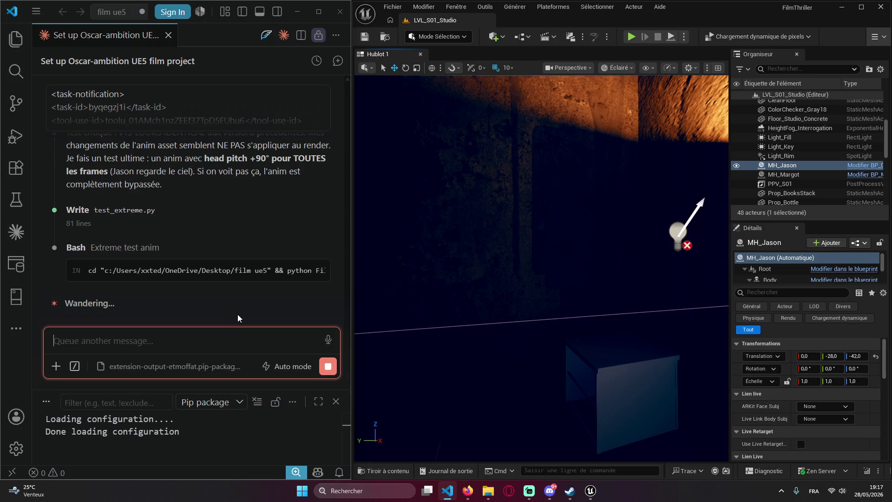
{"action": "left_click", "coordinate": [550, 496]}
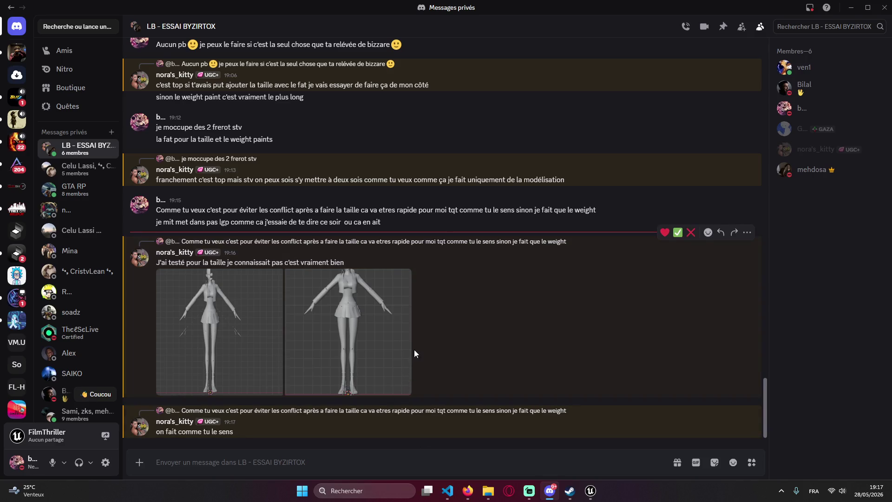
- View the first character model screenshot full size, then move to the second front-view image
{"action": "left_click", "coordinate": [209, 324]}
{"action": "left_click", "coordinate": [668, 278]}
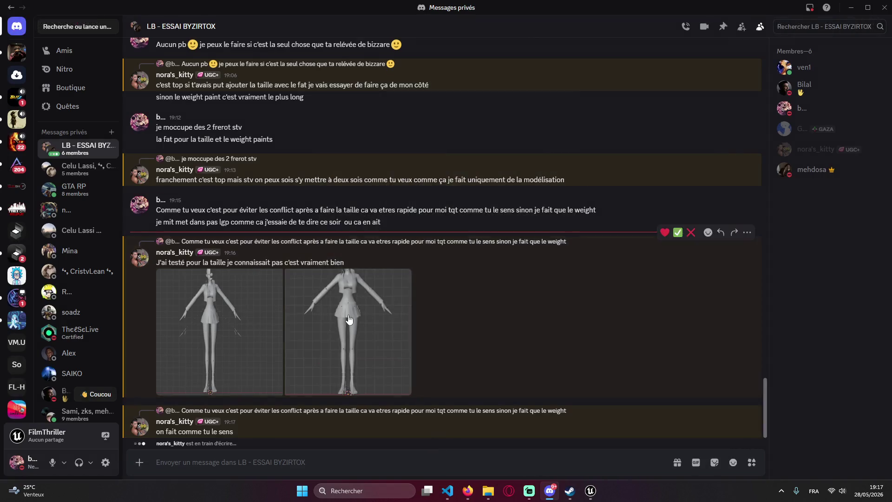
{"action": "left_click", "coordinate": [441, 316]}
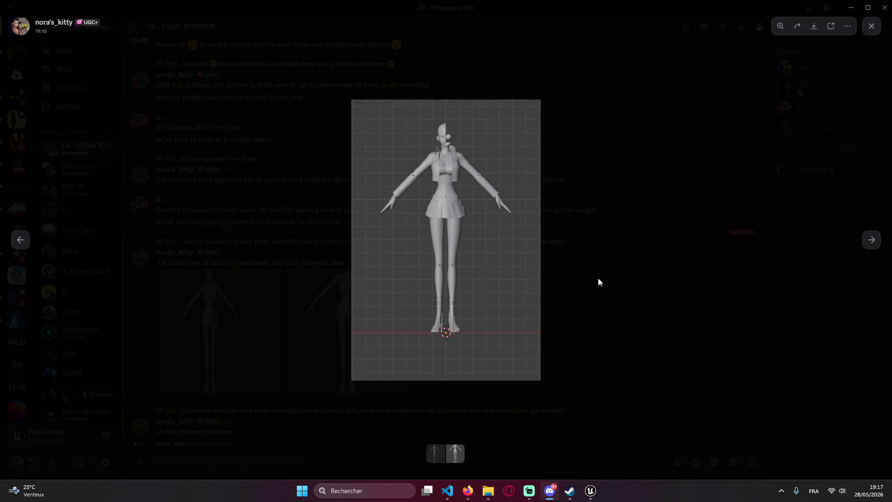
- Close the image viewer and send 'Oui y'en a 150 c'est vrai mdrr'
{"action": "left_click", "coordinate": [598, 279]}
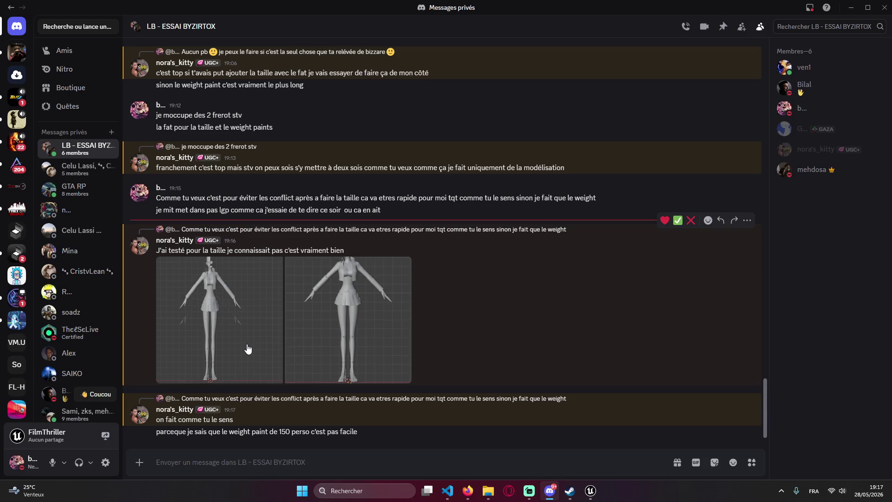
{"action": "scroll", "coordinate": [197, 328], "scroll_direction": "up", "scroll_amount": 1}
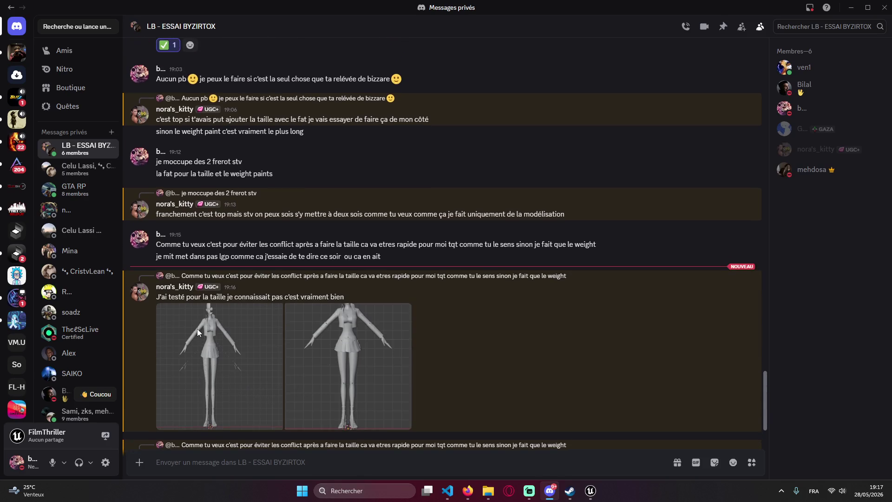
{"action": "scroll", "coordinate": [218, 326], "scroll_direction": "down", "scroll_amount": 1}
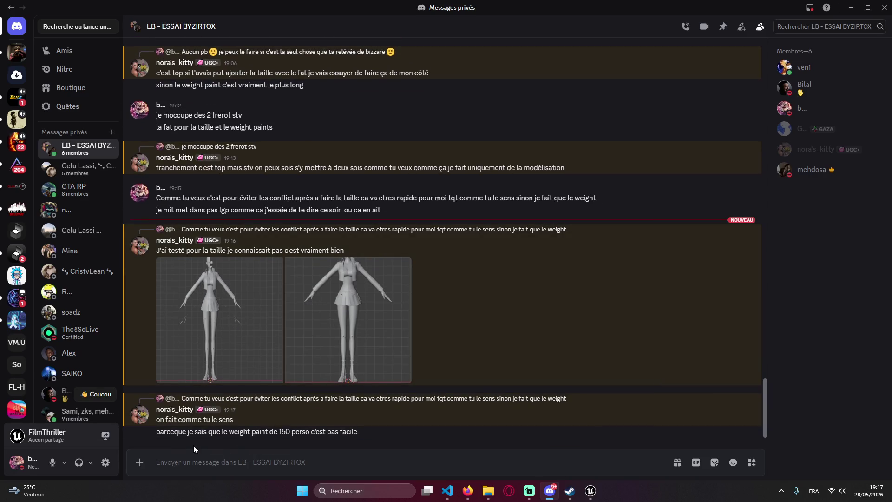
{"action": "type", "text": "Ou"}
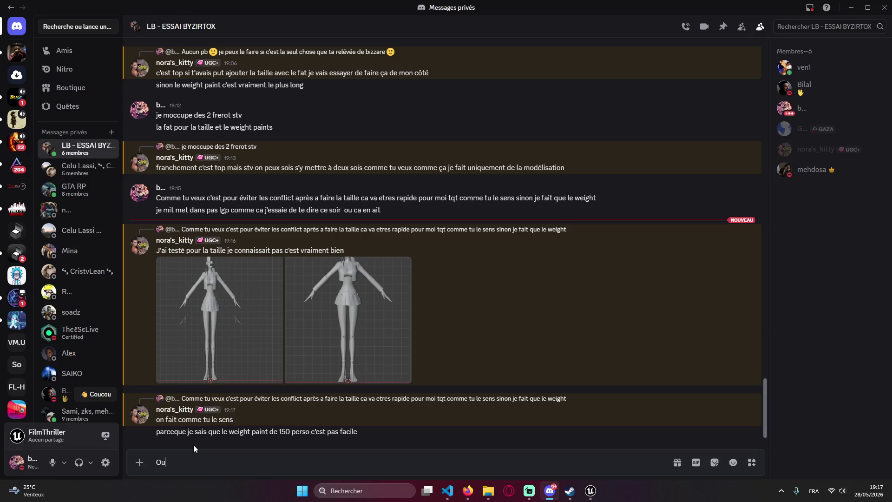
{"action": "type", "text": "i y'en a "}
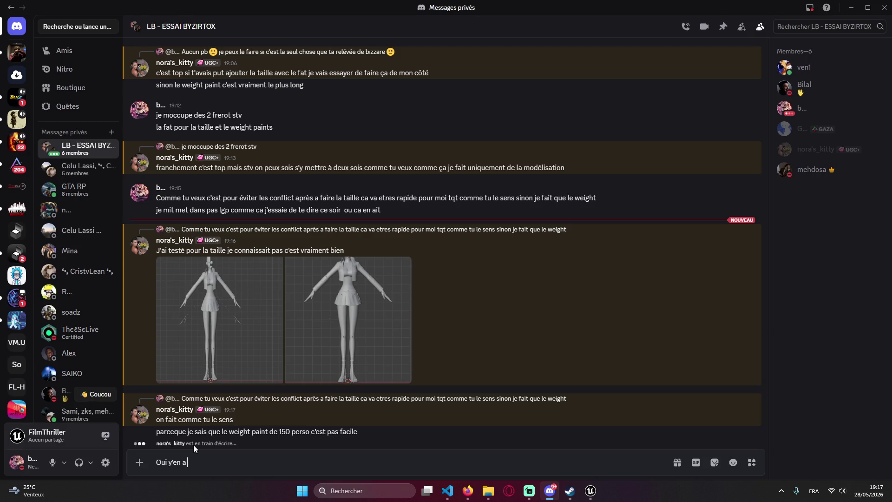
{"action": "type", "text": "150 c'est vrai "}
{"action": "type", "text": "mdrr"}
{"action": "key", "text": "Return"}
- Send replies leaving the size work to them and agreeing to handle the paint
{"action": "type", "text": "ba vzy"}
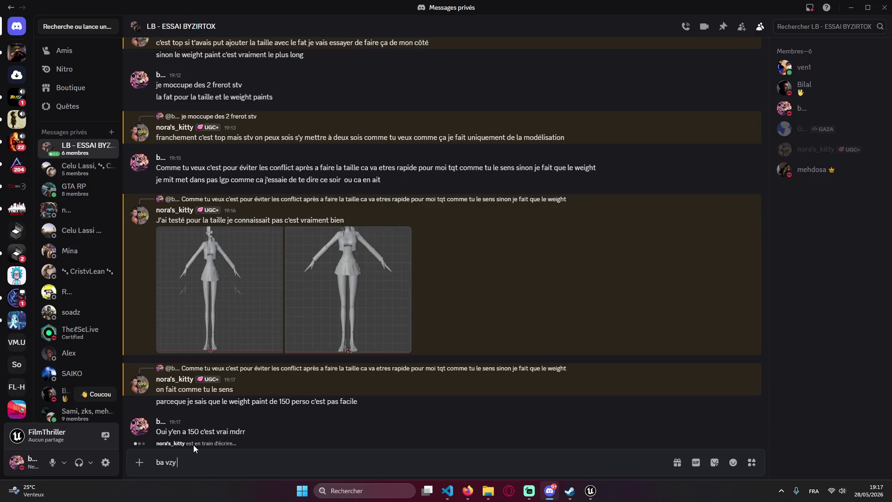
{"action": "type", "text": " je te laziss"}
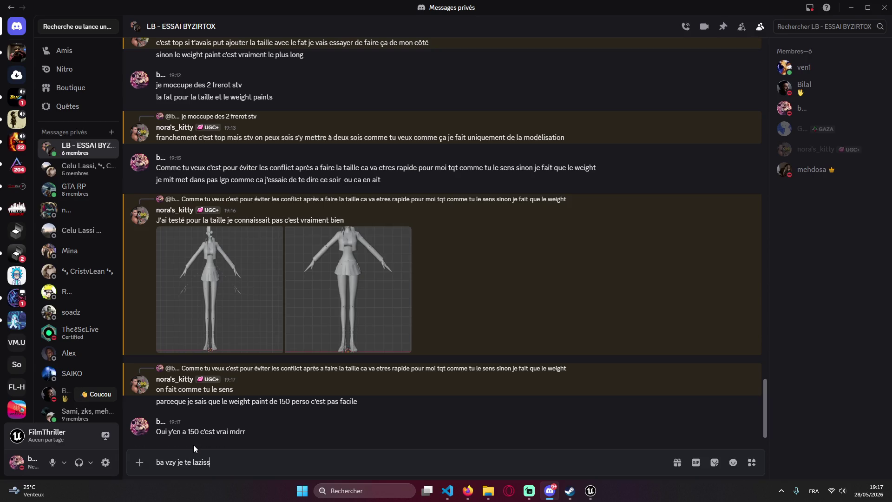
{"action": "type", "text": "e la taille "}
{"action": "type", "text": "t'as l'a"}
{"action": "type", "text": "ir déja lancez"}
{"action": "key", "text": "BackSpace"}
{"action": "type", "text": "r"}
{"action": "key", "text": "Return"}
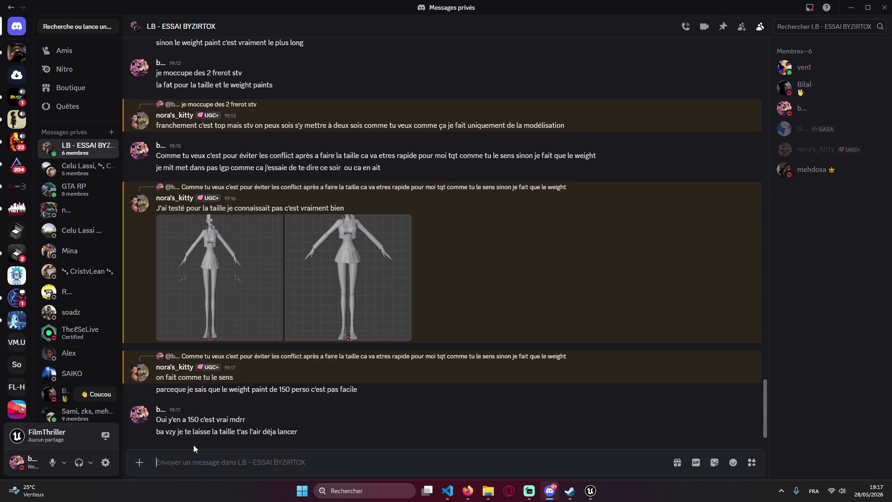
{"action": "type", "text": "je moccupe"}
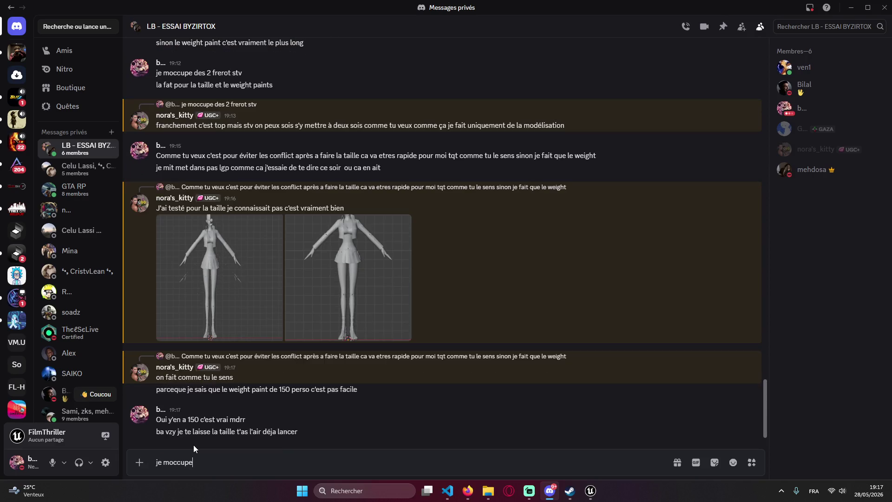
{"action": "type", "text": "nt"}
{"action": "key", "text": "Return"}
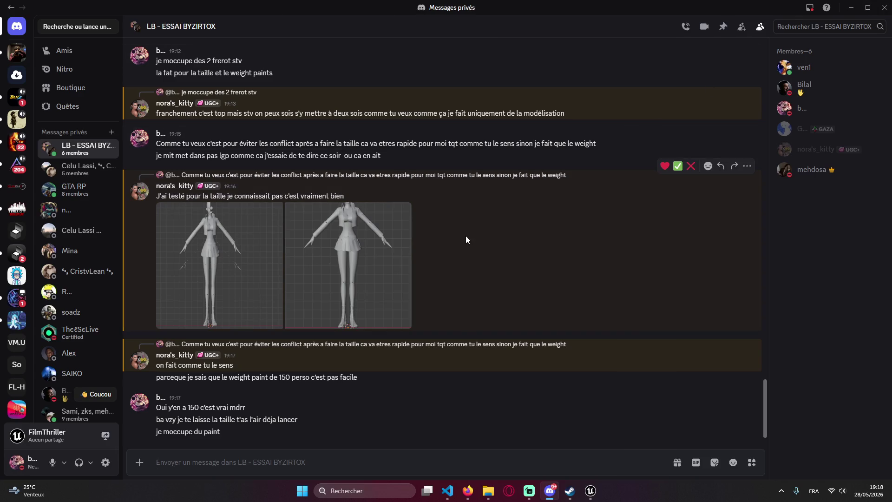
- Send 'tu veux me renvoyer un fichier blend ?' and minimize Discord
{"action": "type", "text": "tu veux me renvoyer un fichier blend ?"}
{"action": "key", "text": "Return"}
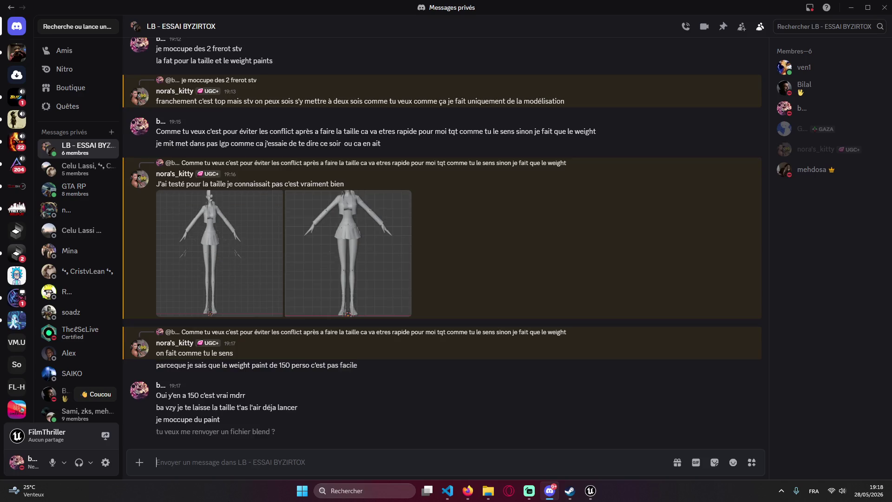
{"action": "left_click", "coordinate": [852, 8]}
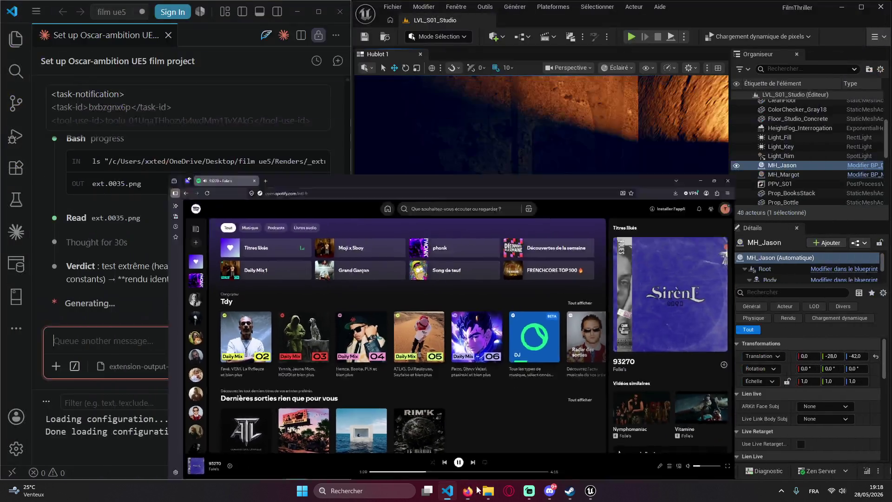
- Glance at the Images folder, bring Unreal forward, then return to the Discord chat
{"action": "left_click", "coordinate": [488, 490]}
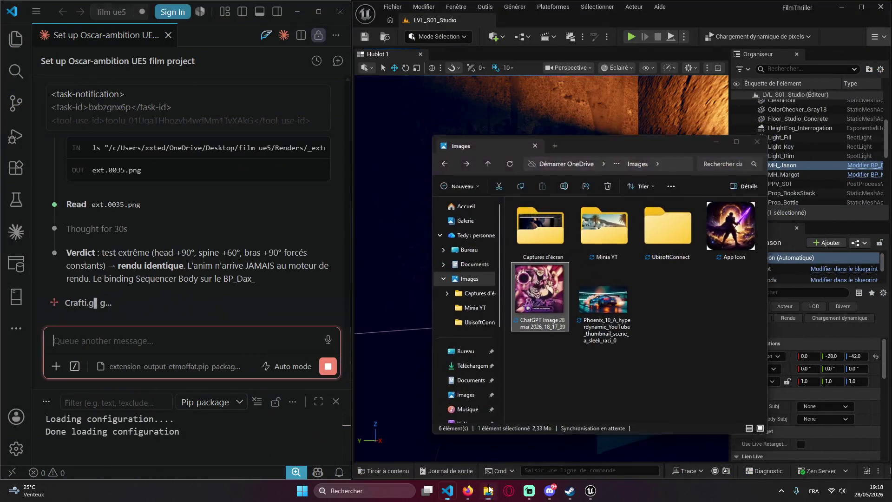
{"action": "left_click", "coordinate": [488, 490]}
{"action": "left_click", "coordinate": [570, 490]}
{"action": "left_click", "coordinate": [589, 492]}
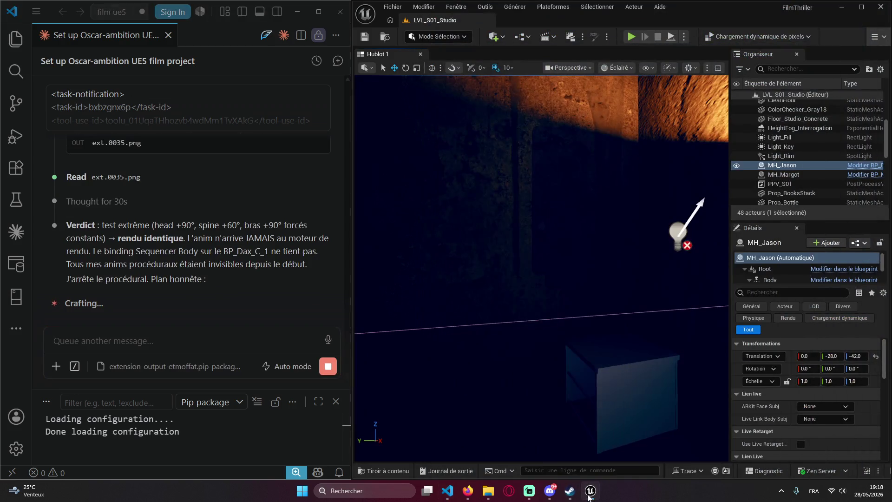
{"action": "left_click", "coordinate": [558, 495]}
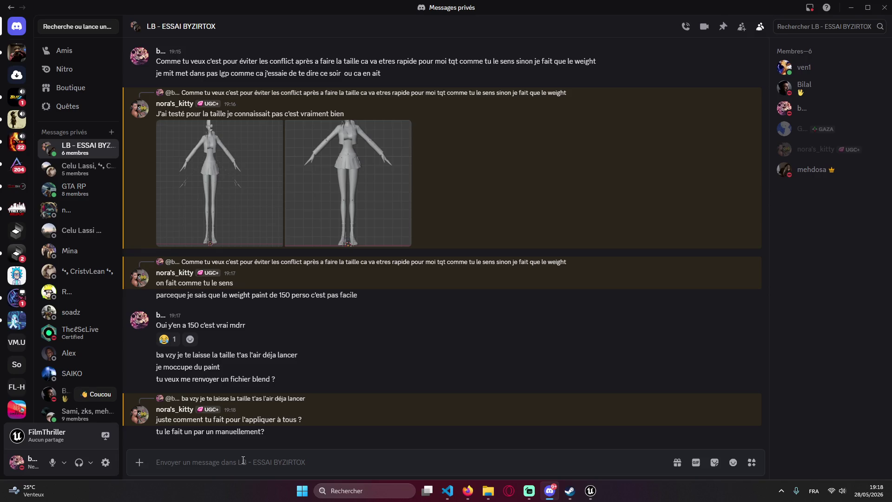
- Send 'claude' and 'a dupliquer je te le ferrais stv' in the group chat
{"action": "type", "text": "claude"}
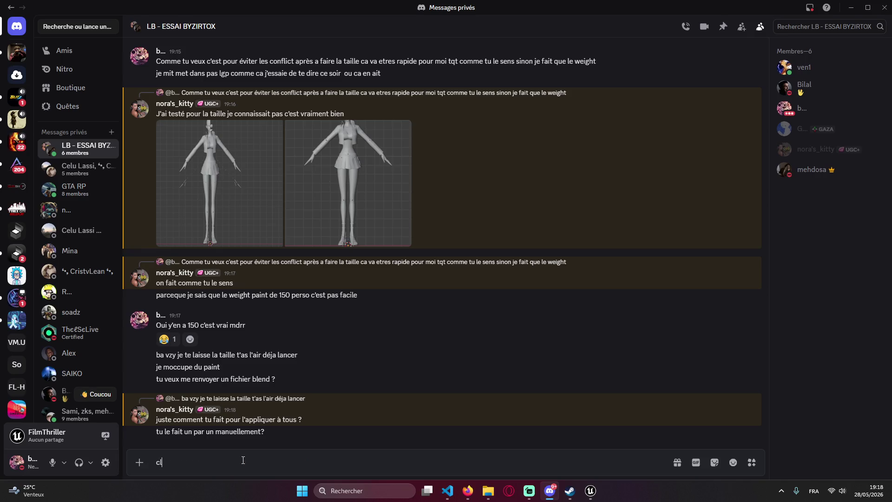
{"action": "key", "text": "Return"}
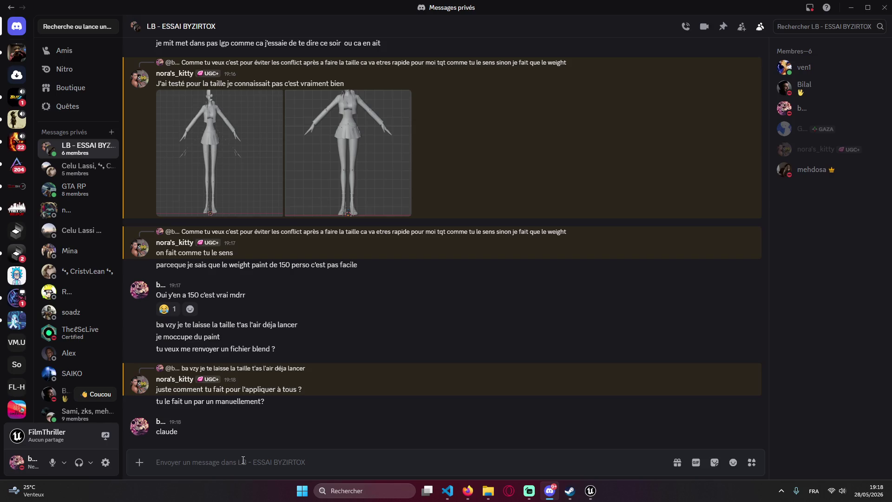
{"action": "type", "text": "a dupliq"}
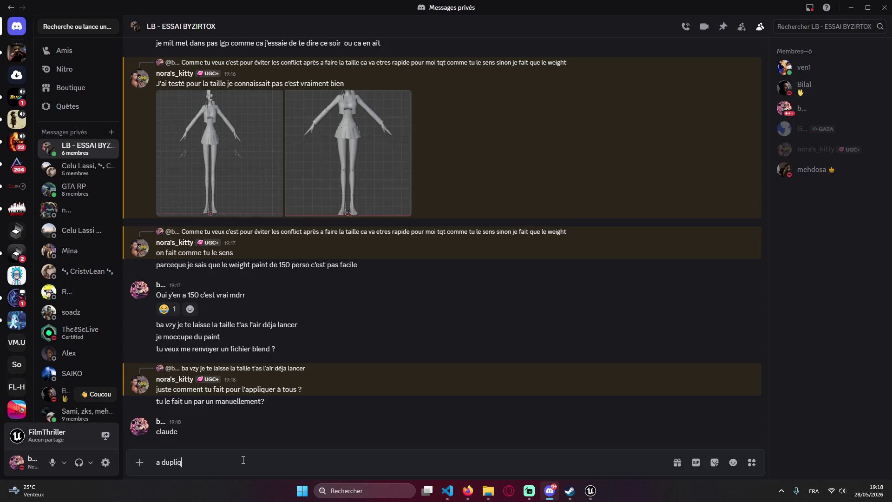
{"action": "type", "text": "uer je te le"}
{"action": "type", "text": " fe"}
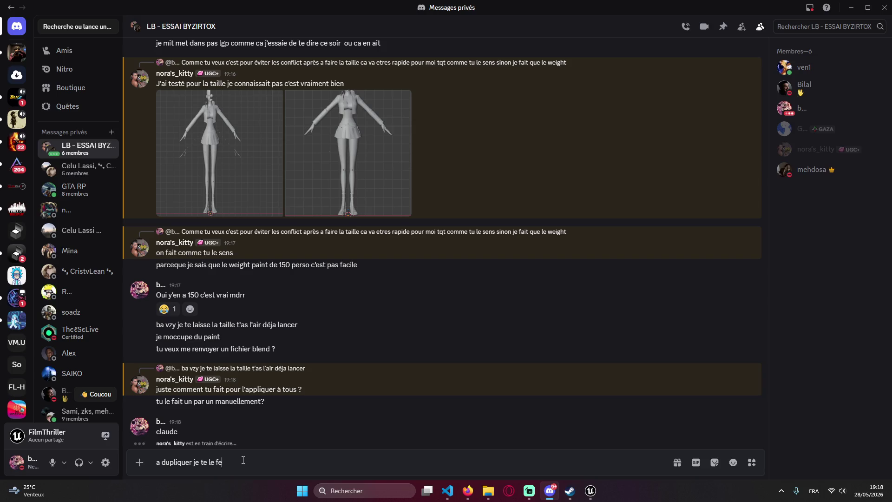
{"action": "type", "text": "rrais stv"}
{"action": "key", "text": "Return"}
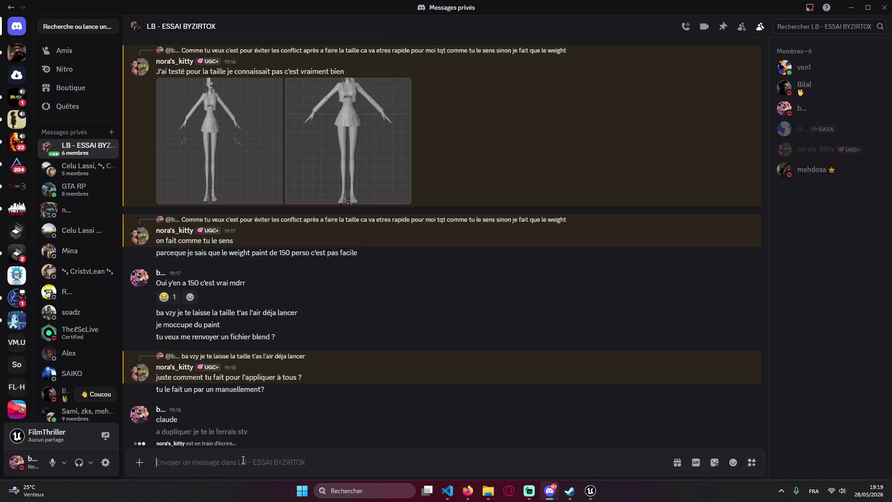
- Reply 'quand taura finie le systeme' and say the file is still kept in case of changes
{"action": "type", "text": "quaz"}
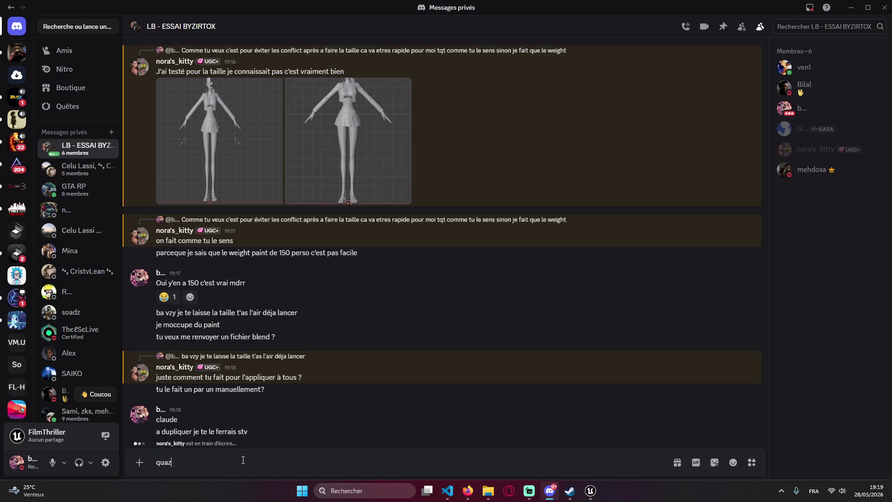
{"action": "key", "text": "BackSpace"}
{"action": "type", "text": "nd taura"}
{"action": "type", "text": " finie le su"}
{"action": "key", "text": "BackSpace"}
{"action": "type", "text": "yst"}
{"action": "type", "text": "eme"}
{"action": "key", "text": "Return"}
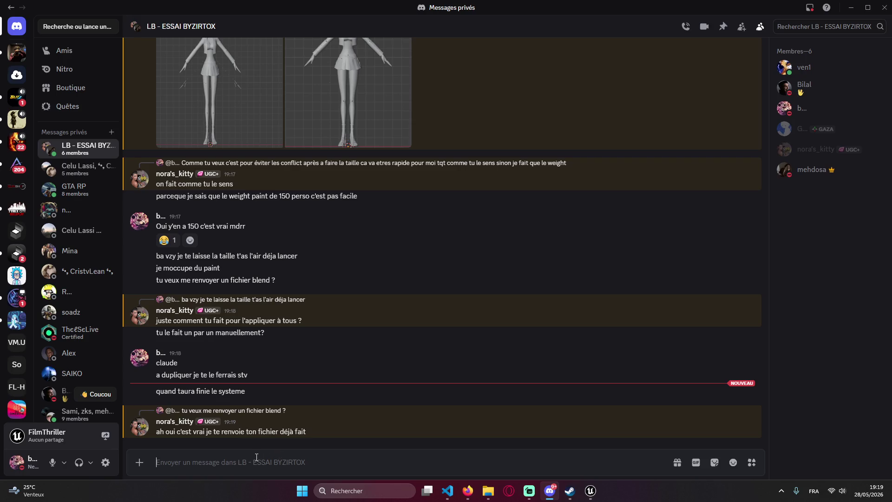
{"action": "type", "text": "je les enco"}
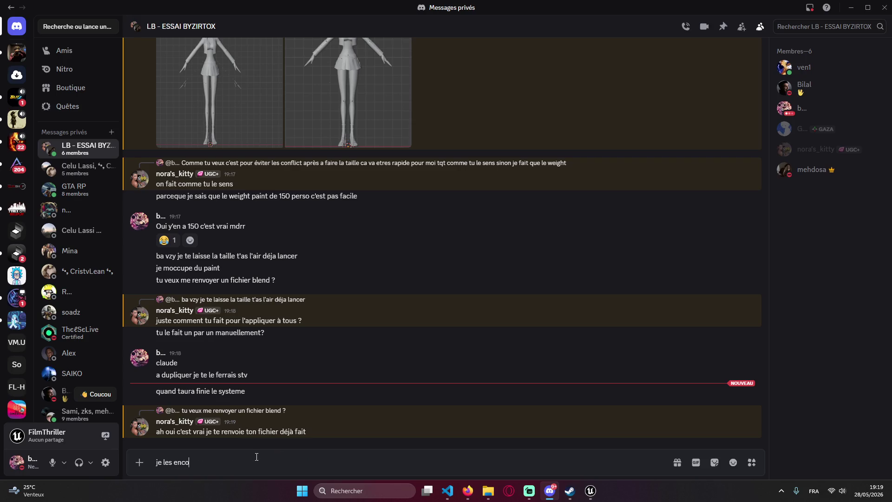
{"action": "type", "text": "re le fichier c'est "}
{"action": "type", "text": "au cas ou t"}
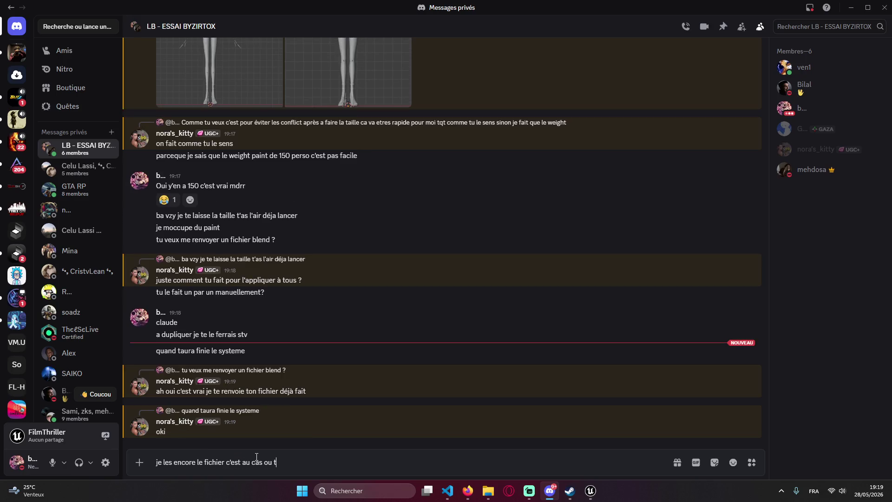
{"action": "type", "text": "a modifier des chose"}
{"action": "type", "text": "s"}
{"action": "key", "text": "Return"}
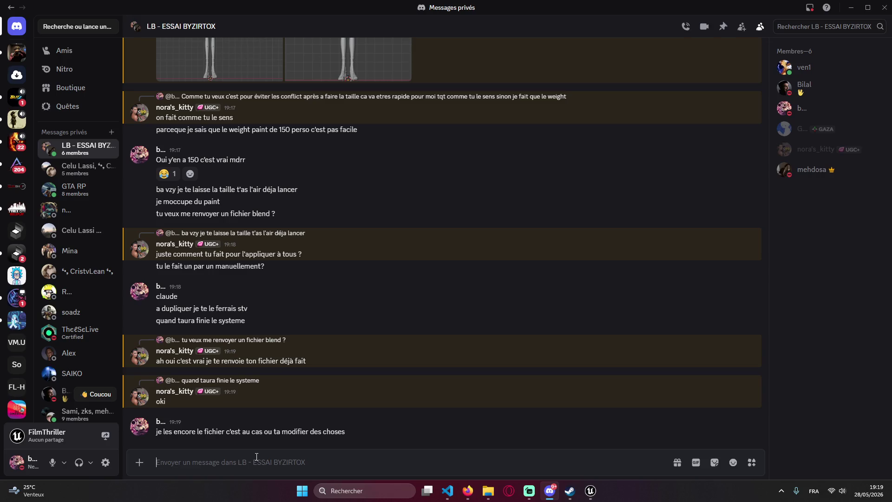
- Minimize Discord and scroll back through Claude's Mixamo retargeting plan in VS Code
{"action": "left_click", "coordinate": [852, 8]}
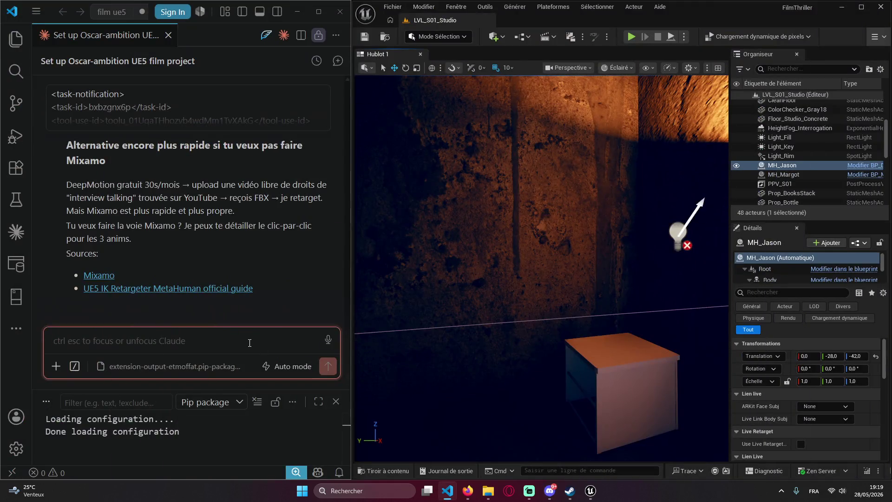
{"action": "scroll", "coordinate": [209, 254], "scroll_direction": "up", "scroll_amount": 10}
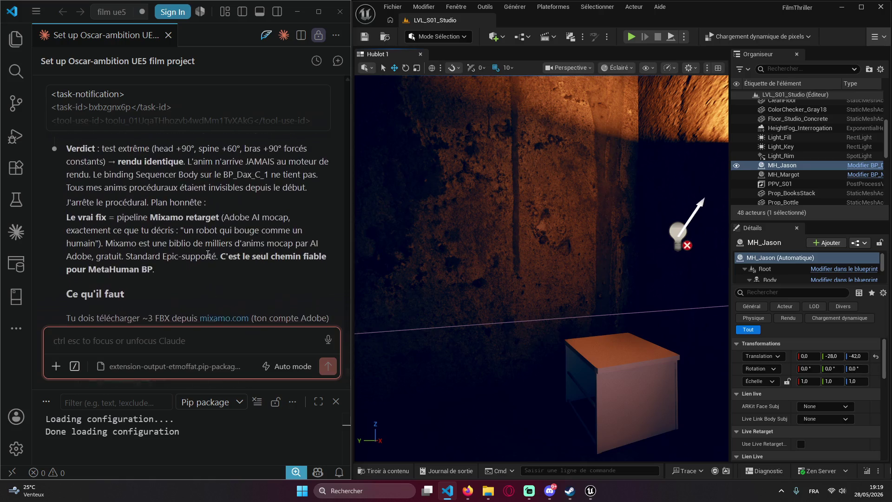
{"action": "scroll", "coordinate": [208, 254], "scroll_direction": "up", "scroll_amount": 4}
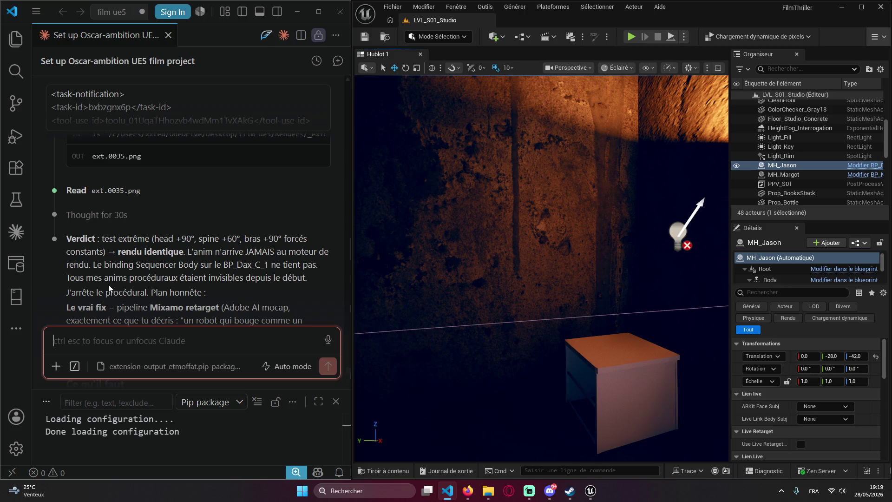
{"action": "scroll", "coordinate": [166, 292], "scroll_direction": "down", "scroll_amount": 3}
{"action": "scroll", "coordinate": [167, 292], "scroll_direction": "down", "scroll_amount": 1}
{"action": "triple_click", "coordinate": [139, 200]}
{"action": "left_click", "coordinate": [229, 228]}
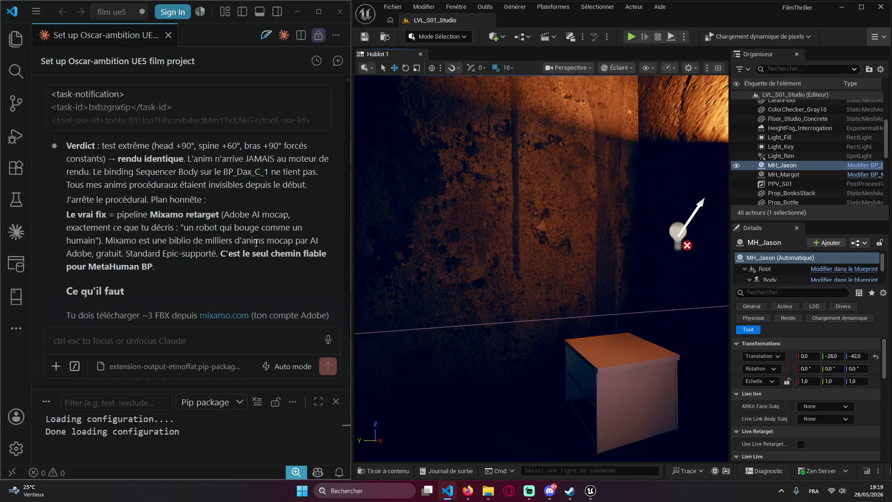
- Scroll down to the plan's sources and open the Mixamo link
{"action": "scroll", "coordinate": [166, 266], "scroll_direction": "down", "scroll_amount": 4}
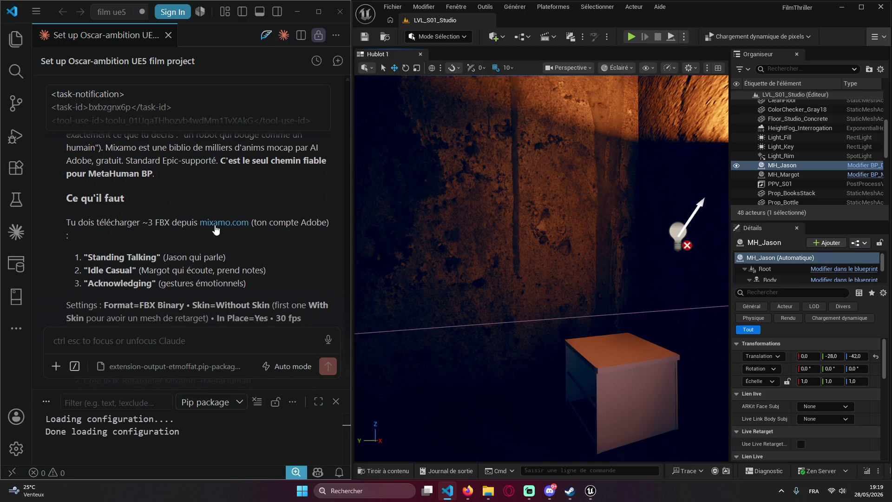
{"action": "scroll", "coordinate": [160, 230], "scroll_direction": "down", "scroll_amount": 2}
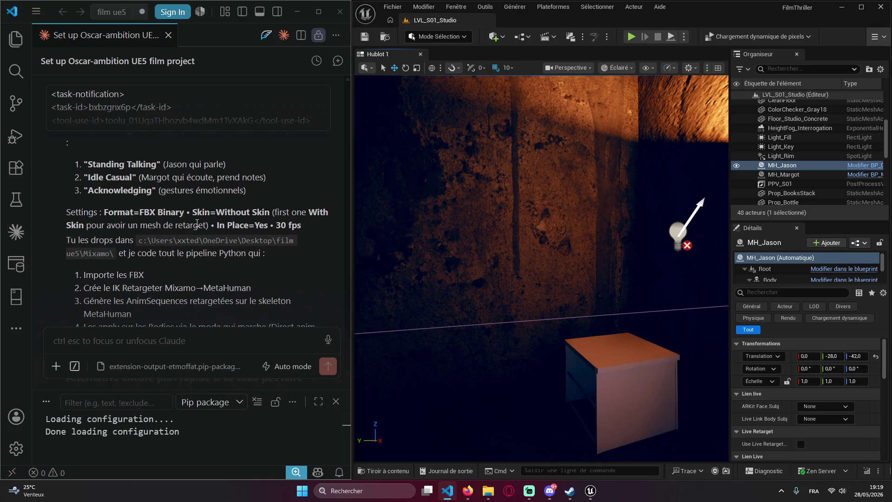
{"action": "scroll", "coordinate": [185, 220], "scroll_direction": "down", "scroll_amount": 4}
{"action": "scroll", "coordinate": [185, 223], "scroll_direction": "down", "scroll_amount": 5}
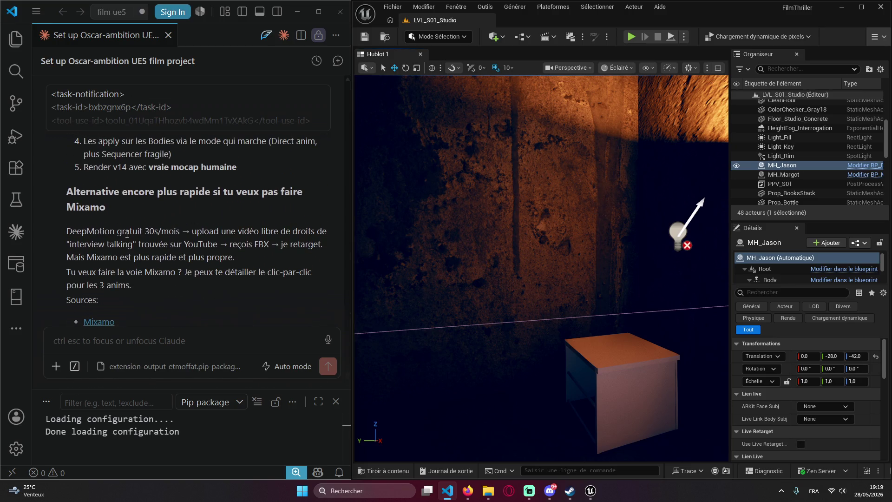
{"action": "scroll", "coordinate": [114, 249], "scroll_direction": "down", "scroll_amount": 2}
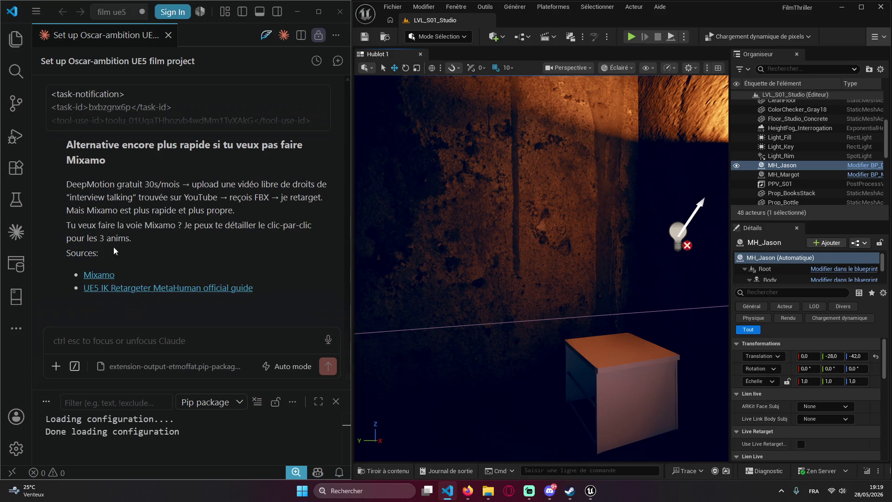
{"action": "left_click", "coordinate": [110, 279]}
- Close the Epic guide tab and search Mixamo's animation library for 'pack' (383 results)
{"action": "left_click", "coordinate": [163, 289]}
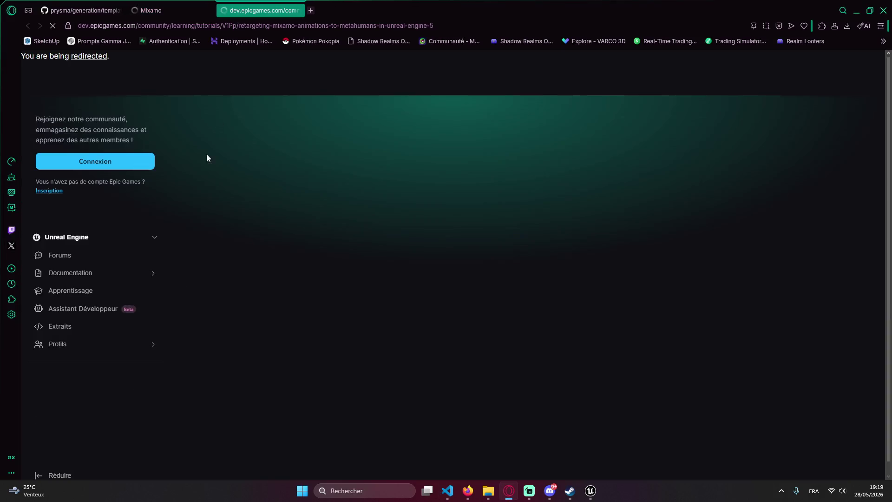
{"action": "left_click", "coordinate": [297, 11]}
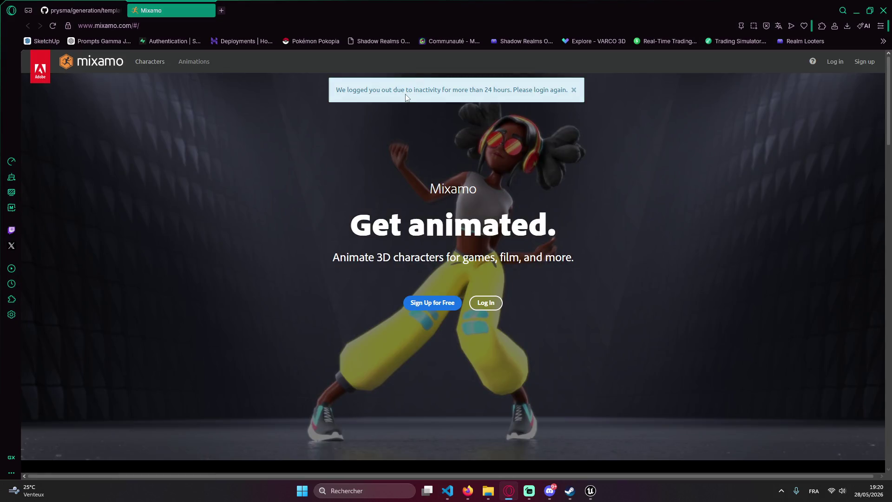
{"action": "left_click", "coordinate": [193, 62]}
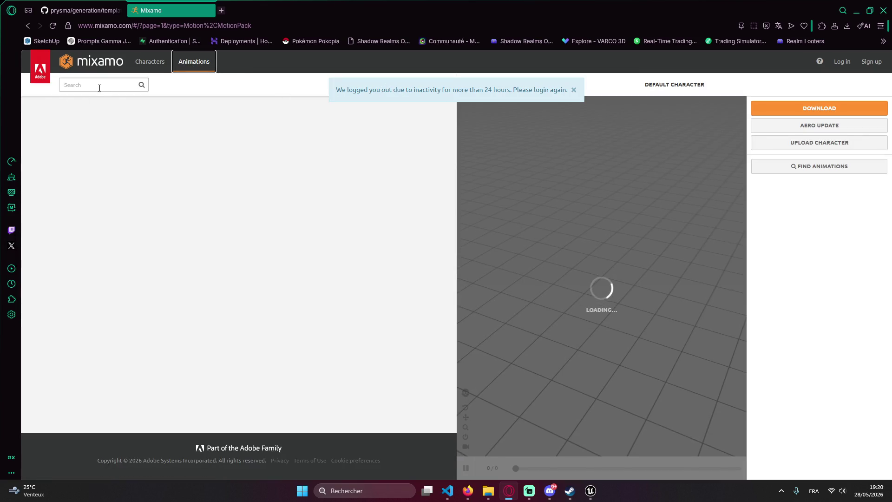
{"action": "left_click", "coordinate": [100, 86]}
{"action": "type", "text": "pack"}
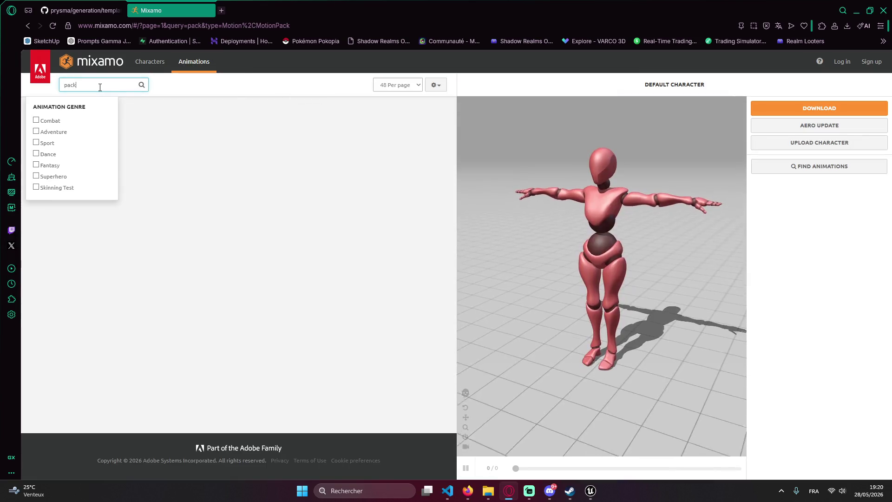
{"action": "key", "text": "Return"}
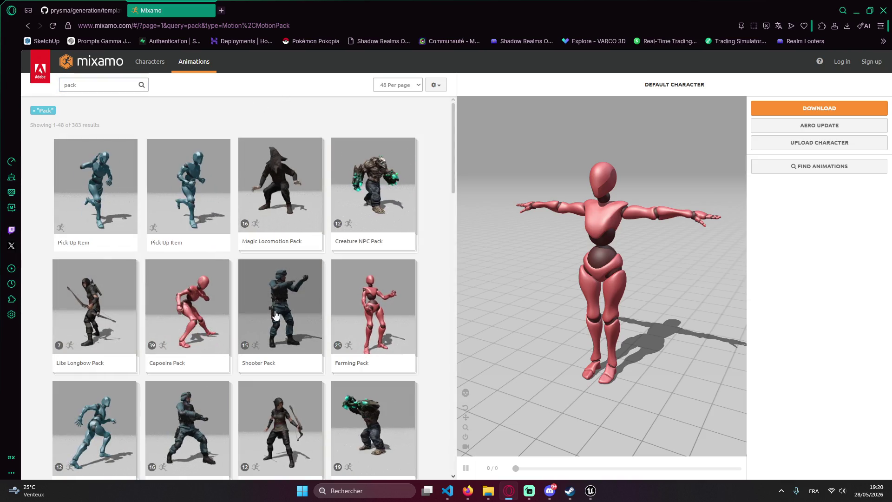
{"action": "left_click", "coordinate": [591, 491]}
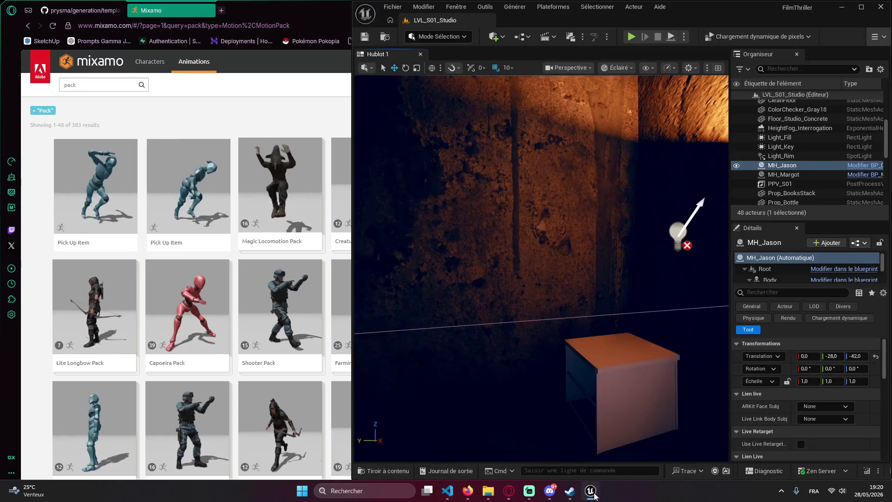
- Ask Claude for downloadable animation pack links and the skin export format, then Alt+Tab to Discord
{"action": "left_click", "coordinate": [447, 491]}
{"action": "left_click", "coordinate": [158, 338]}
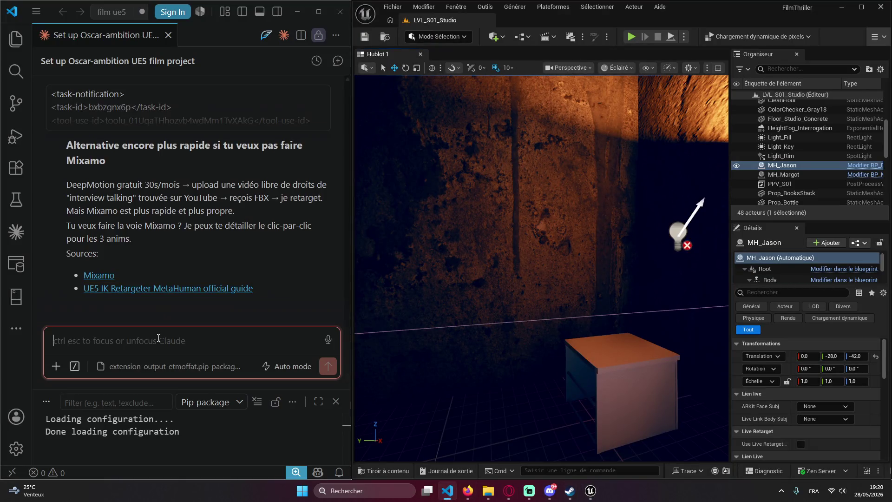
{"action": "type", "text": "donne moi"}
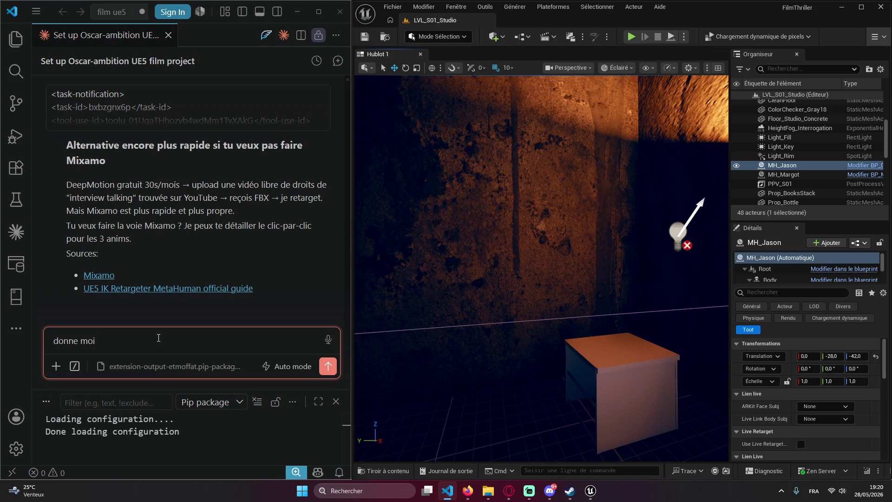
{"action": "type", "text": " leslien de pack"}
{"action": "type", "text": "animation a télécharger"}
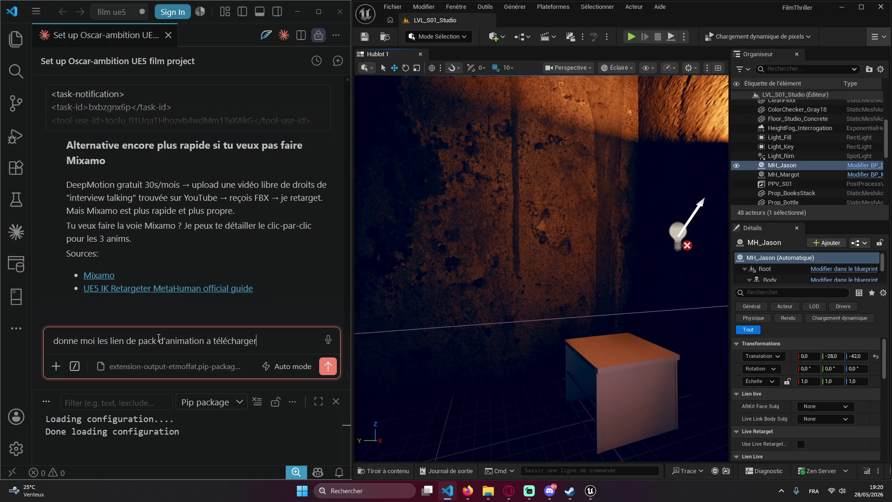
{"action": "type", "text": "en quel"}
{"action": "type", "text": " form"}
{"action": "type", "text": "at j'exporte"}
{"action": "type", "text": "kin pa"}
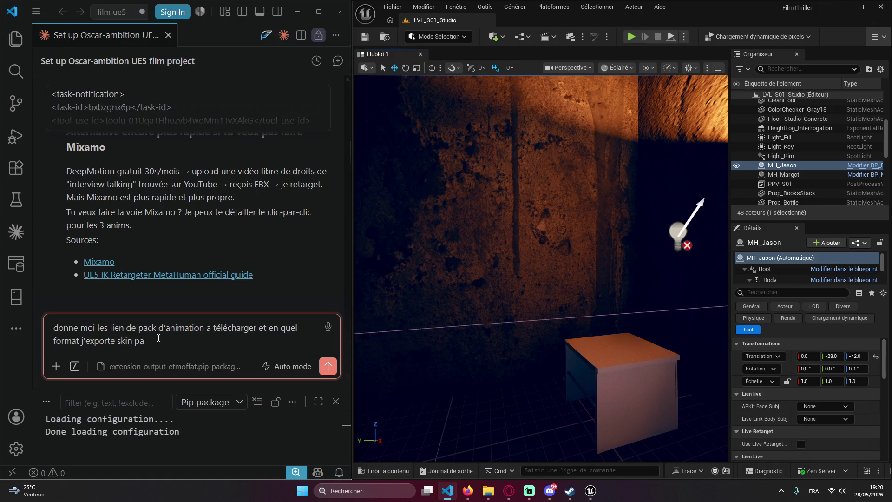
{"action": "type", "text": "sans sk"}
{"action": "type", "text": "etc sinon "}
{"action": "type", "text": "chope l'"}
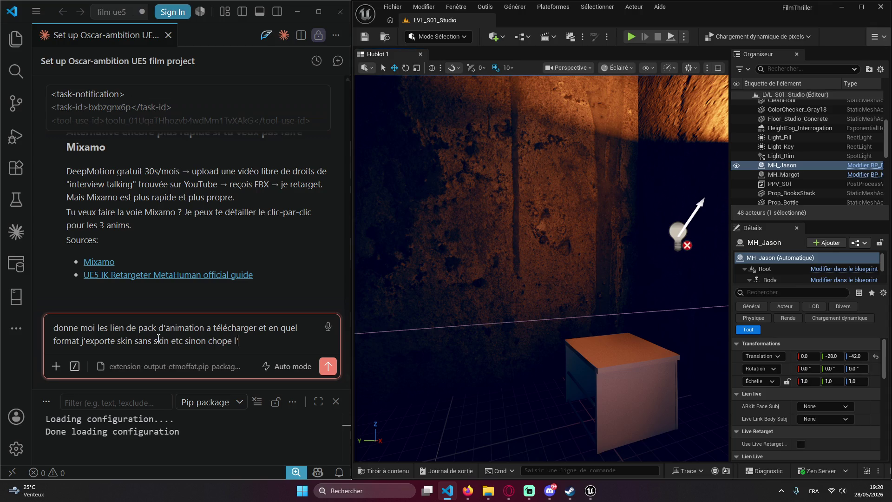
{"action": "type", "text": "apde meshy pou"}
{"action": "type", "text": "r les "}
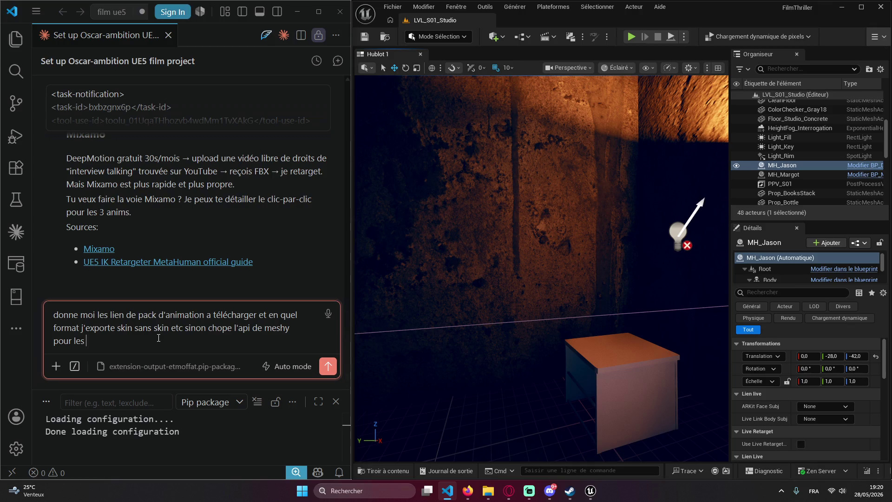
{"action": "type", "text": "animation js"}
{"action": "key", "text": "Return"}
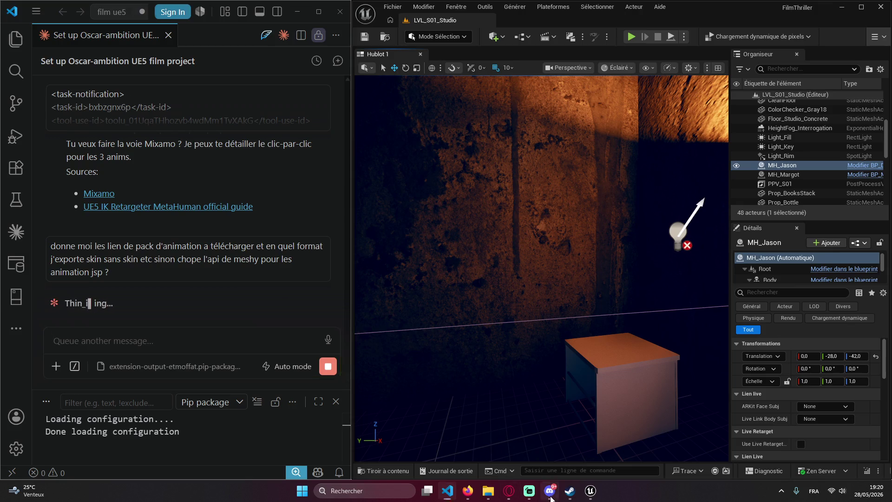
{"action": "key", "text": "alt+Tab"}
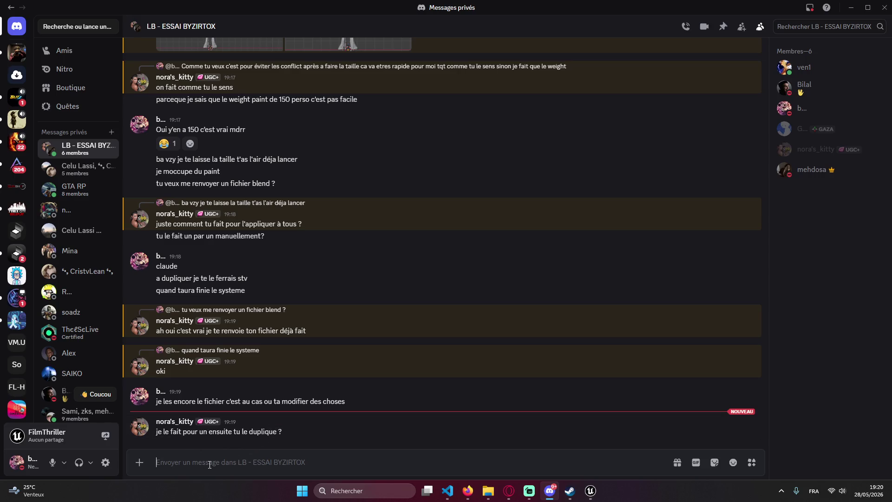
- Send 'je suis sur autre chose la donc vzy' and the go-ahead, then minimize Discord
{"action": "type", "text": "Vzy si"}
{"action": "type", "text": " t'en a"}
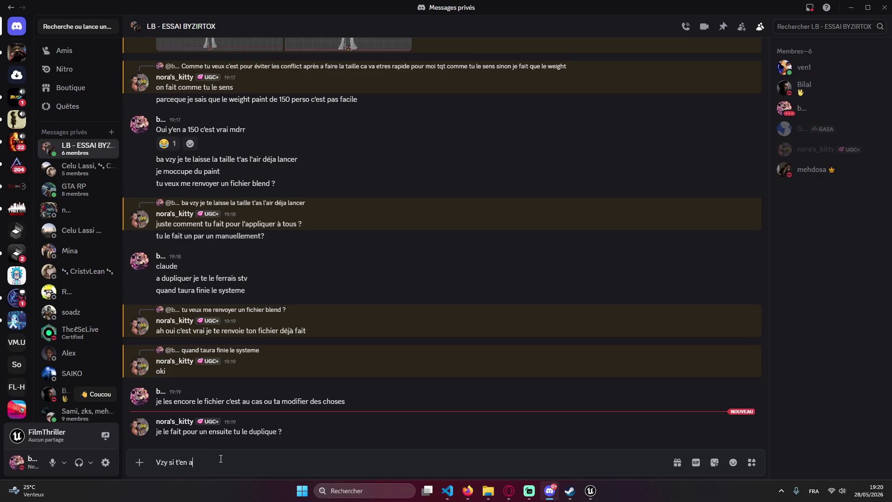
{"action": "type", "text": " pas pour long"}
{"action": "type", "text": "suis cjh"}
{"action": "type", "text": "auid"}
{"action": "key", "text": "Return"}
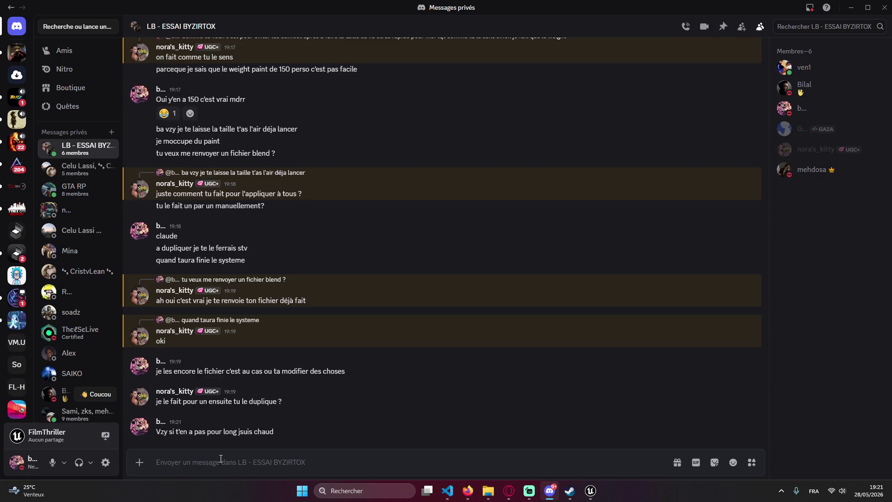
{"action": "type", "text": "je su"}
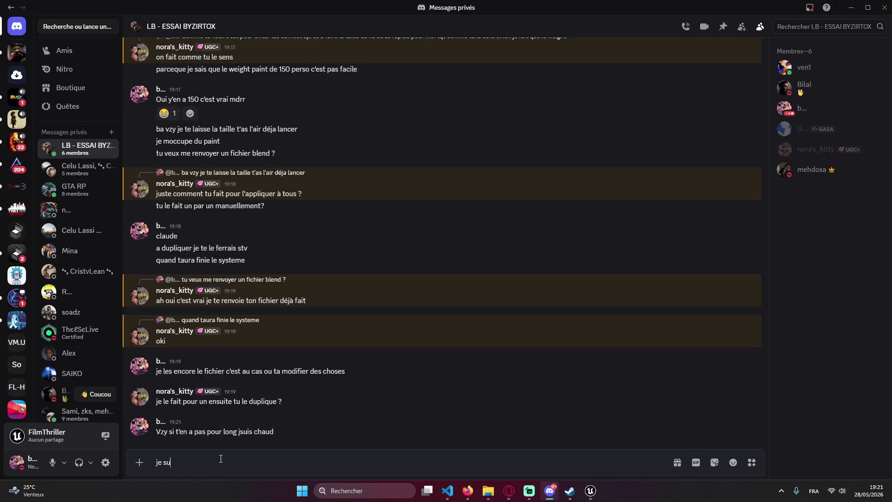
{"action": "type", "text": "is sur autre chose "}
{"action": "type", "text": "la donc v"}
{"action": "type", "text": "zy :)"}
{"action": "key", "text": "Return"}
{"action": "left_click", "coordinate": [850, 13]}
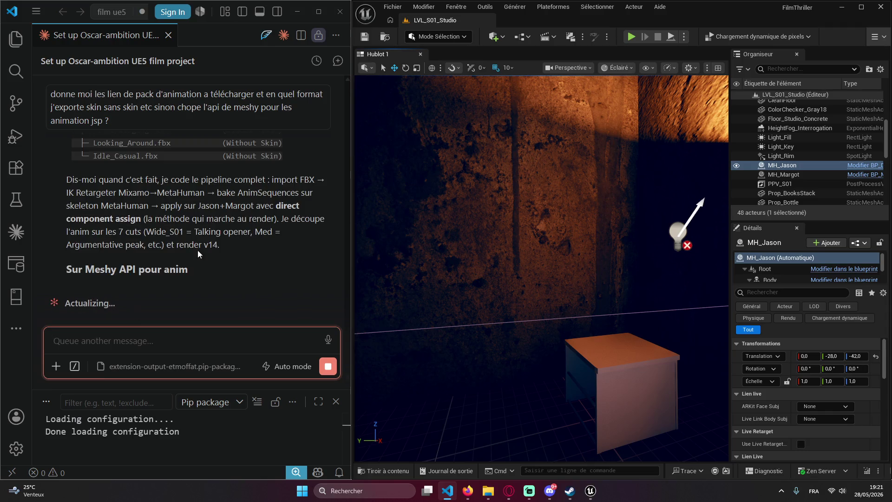
{"action": "scroll", "coordinate": [194, 251], "scroll_direction": "up", "scroll_amount": 10}
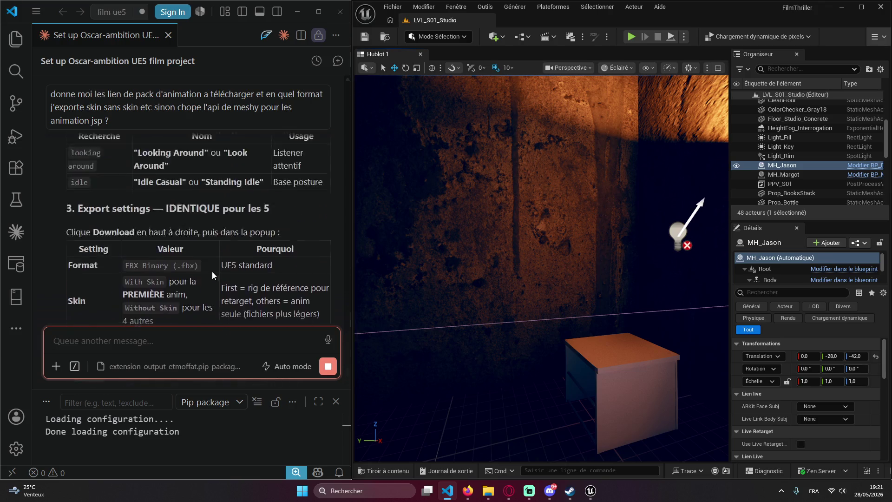
{"action": "scroll", "coordinate": [239, 272], "scroll_direction": "up", "scroll_amount": 3}
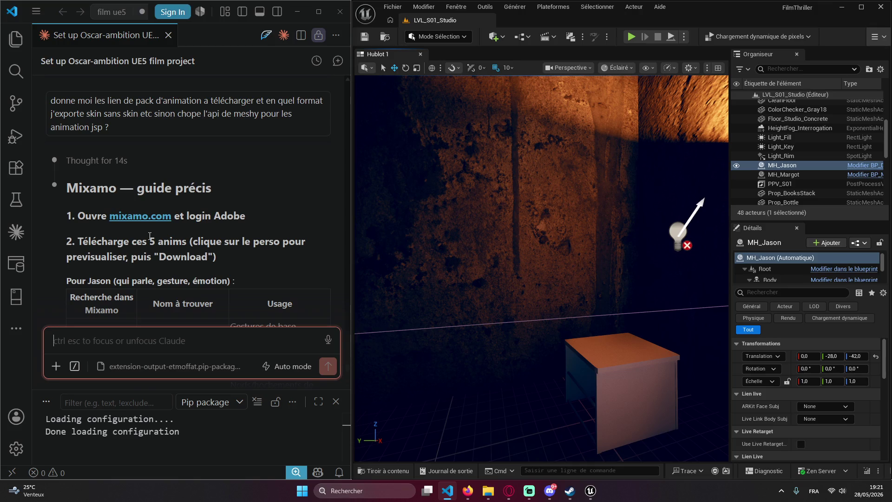
{"action": "scroll", "coordinate": [165, 225], "scroll_direction": "down", "scroll_amount": 5}
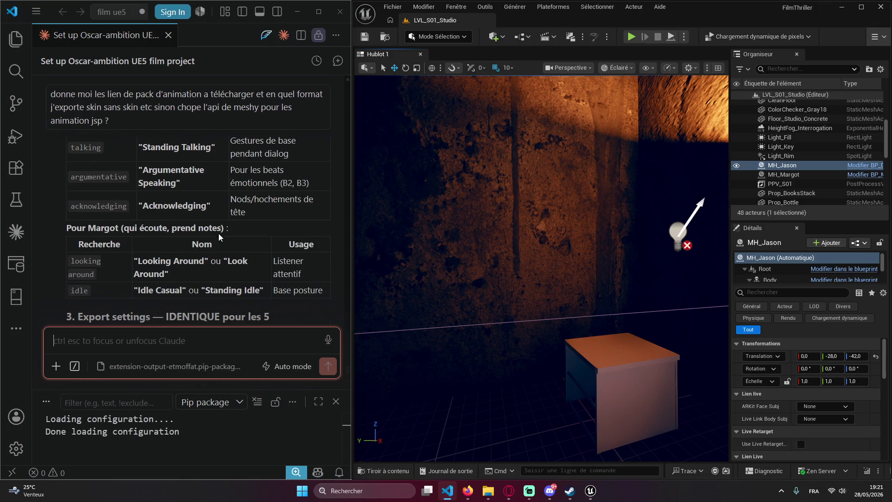
{"action": "scroll", "coordinate": [218, 233], "scroll_direction": "down", "scroll_amount": 3}
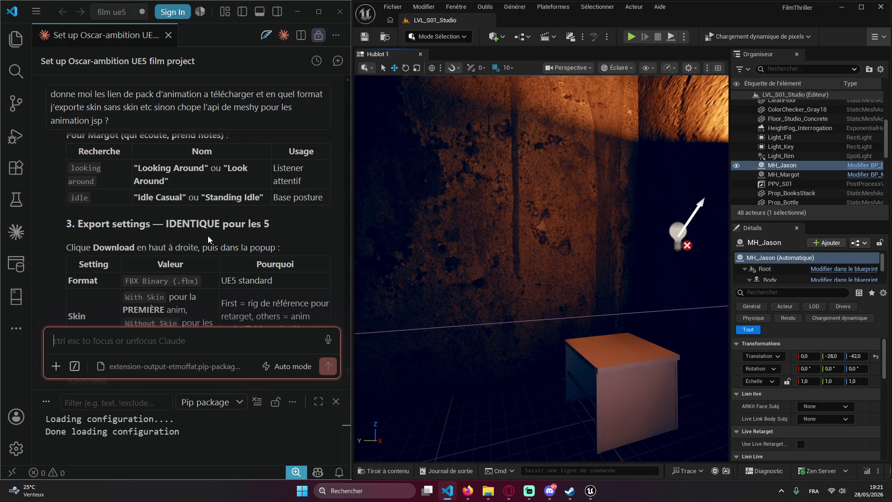
{"action": "scroll", "coordinate": [213, 260], "scroll_direction": "up", "scroll_amount": 6}
{"action": "scroll", "coordinate": [186, 251], "scroll_direction": "down", "scroll_amount": 9}
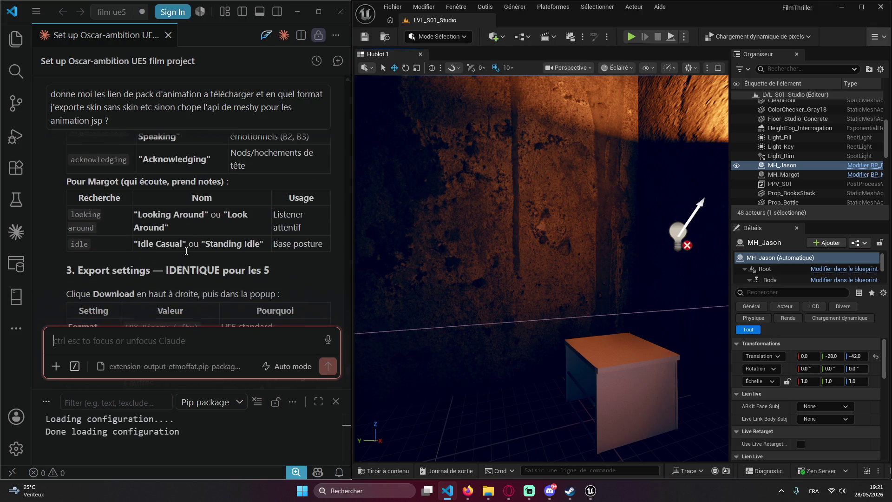
{"action": "scroll", "coordinate": [187, 251], "scroll_direction": "down", "scroll_amount": 5}
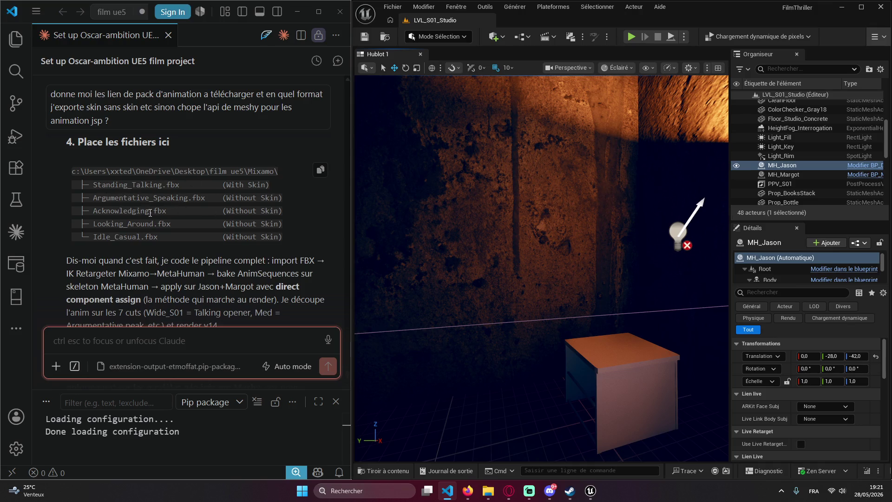
{"action": "scroll", "coordinate": [162, 231], "scroll_direction": "down", "scroll_amount": 2}
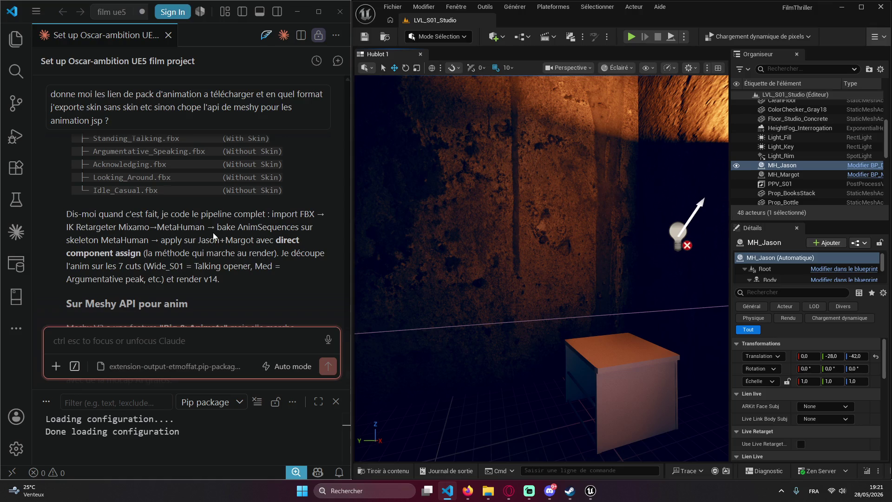
{"action": "scroll", "coordinate": [223, 219], "scroll_direction": "down", "scroll_amount": 5}
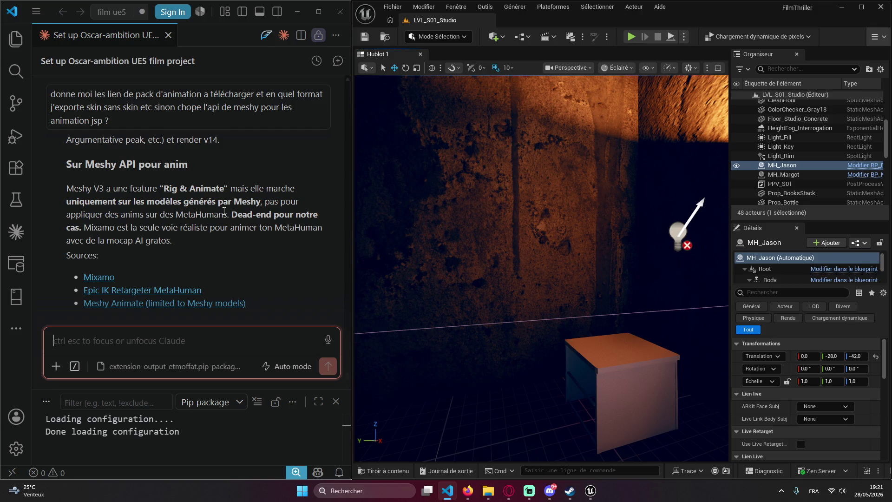
{"action": "scroll", "coordinate": [203, 223], "scroll_direction": "down", "scroll_amount": 1}
{"action": "scroll", "coordinate": [127, 260], "scroll_direction": "up", "scroll_amount": 3}
{"action": "scroll", "coordinate": [126, 260], "scroll_direction": "down", "scroll_amount": 3}
{"action": "type", "text": "regarde szur"}
- Ask Claude to check the prisonRP folders and Realm Looter project for Mixamo animations and list missing ones
{"action": "key", "text": "BackSpace"}
{"action": "key", "text": "BackSpace"}
{"action": "key", "text": "BackSpace"}
{"action": "type", "text": "ur"}
{"action": "key", "text": "BackSpace"}
{"action": "key", "text": "BackSpace"}
{"action": "key", "text": "BackSpace"}
{"action": "type", "text": "dans le dossiers prisonREP"}
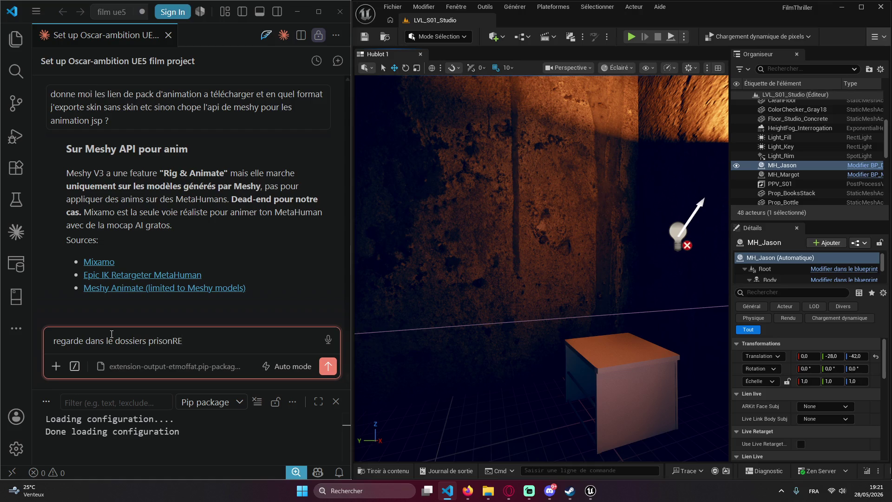
{"action": "type", "text": "ai plein d'an"}
{"action": "type", "text": "imation"}
{"action": "type", "text": " mixam"}
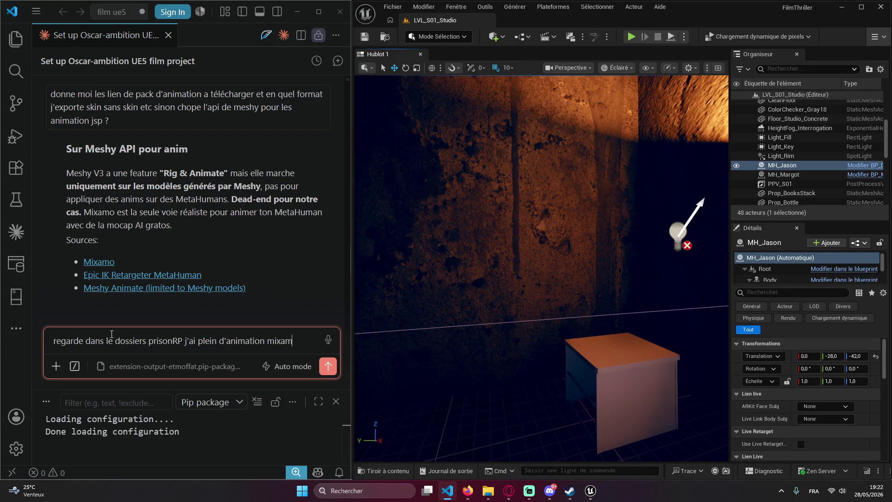
{"action": "type", "text": "o et meme sur m"}
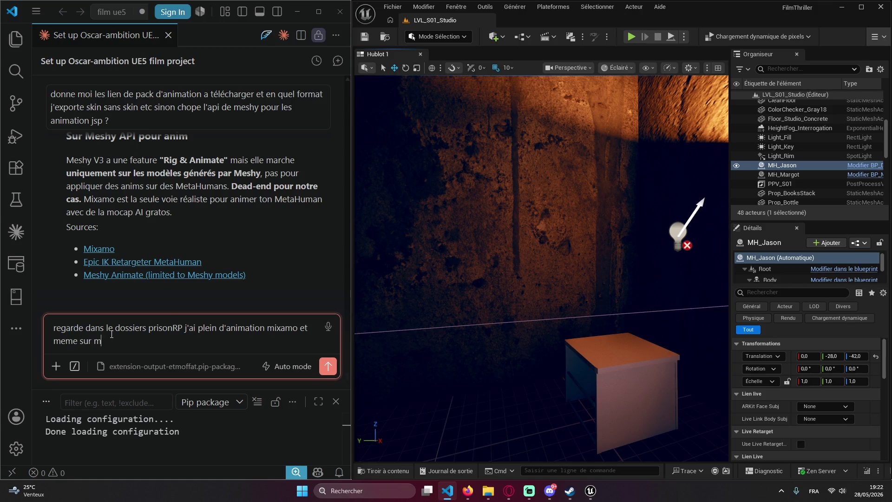
{"action": "type", "text": "on proje"}
{"action": "type", "text": "t realm lo"}
{"action": "type", "text": "ote"}
{"action": "type", "text": "r liste "}
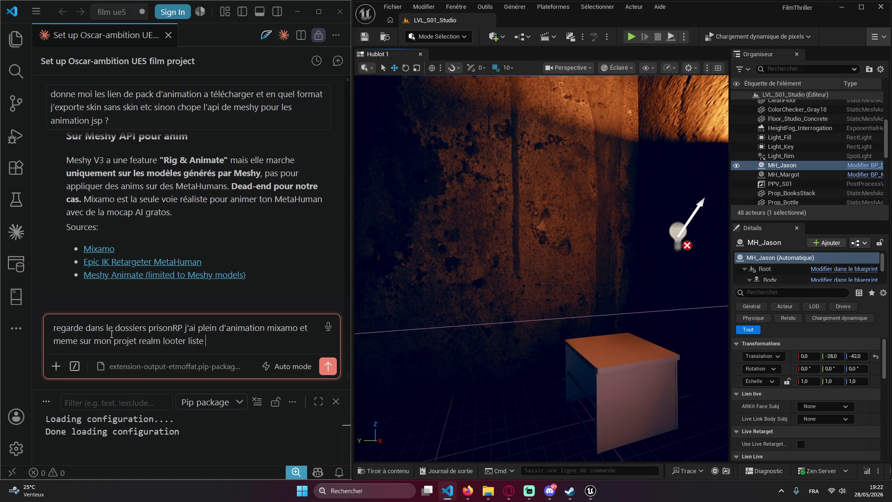
{"action": "type", "text": "moieux"}
{"action": "key", "text": "BackSpace"}
{"action": "type", "text": "qui manque. Ma"}
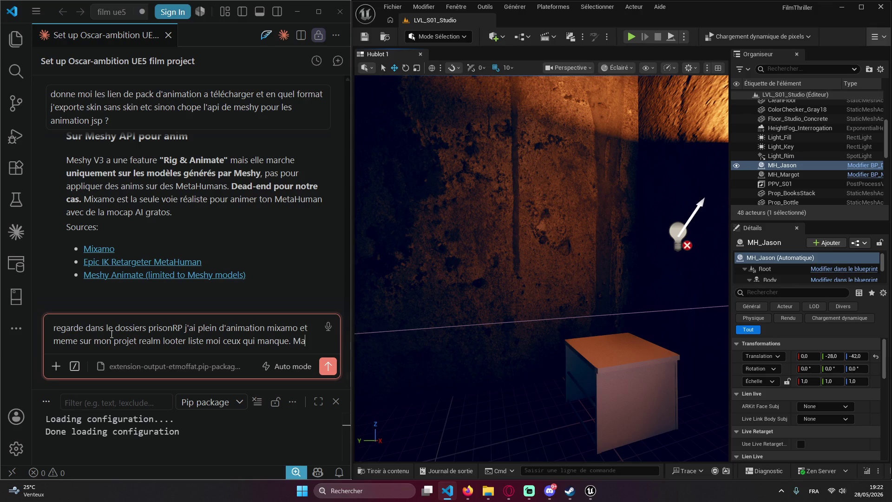
{"action": "key", "text": "shift+Return"}
- Add a concern that Claude may not manage to modify Mixamo animations, and send the request
{"action": "type", "text": "Mais j'ai peurs que t'arrive "}
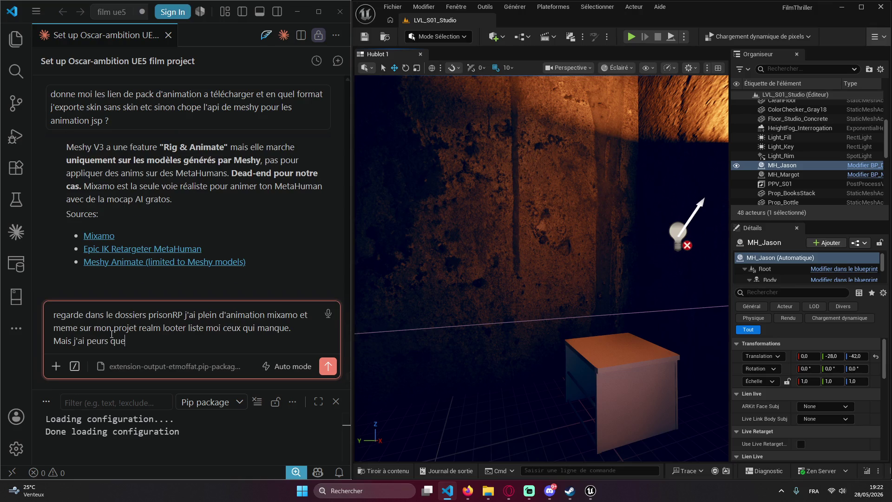
{"action": "type", "text": "pas a moddifie"}
{"action": "type", "text": "r les animatio"}
{"action": "type", "text": "n mixamo"}
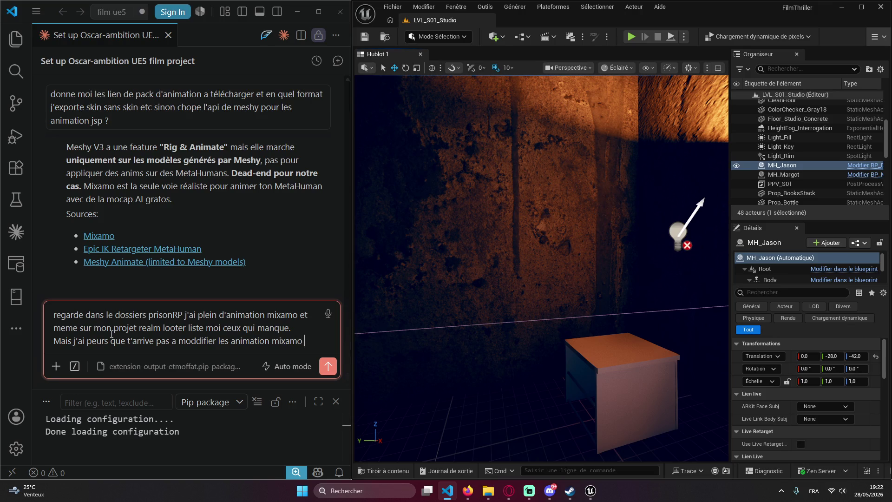
{"action": "type", "text": "genre b"}
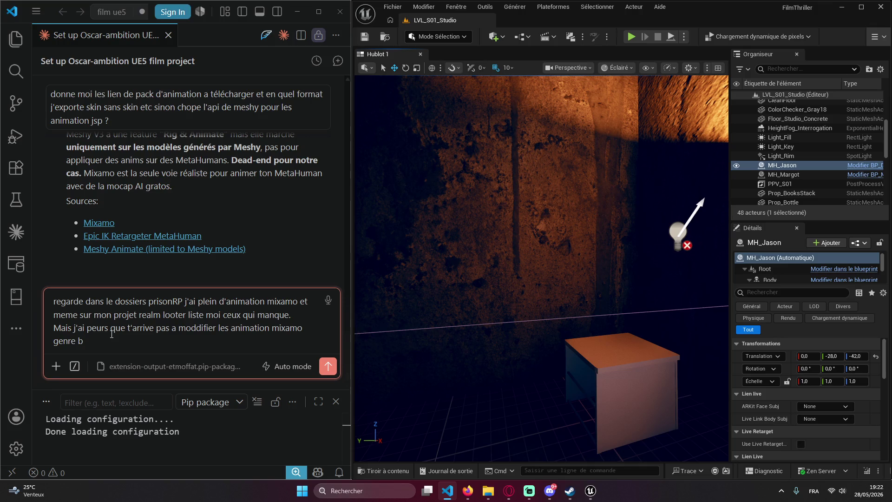
{"action": "key", "text": "BackSpace"}
{"action": "type", "text": "je serais "}
{"action": "type", "text": "obliger davoir des an"}
{"action": "type", "text": "ima"}
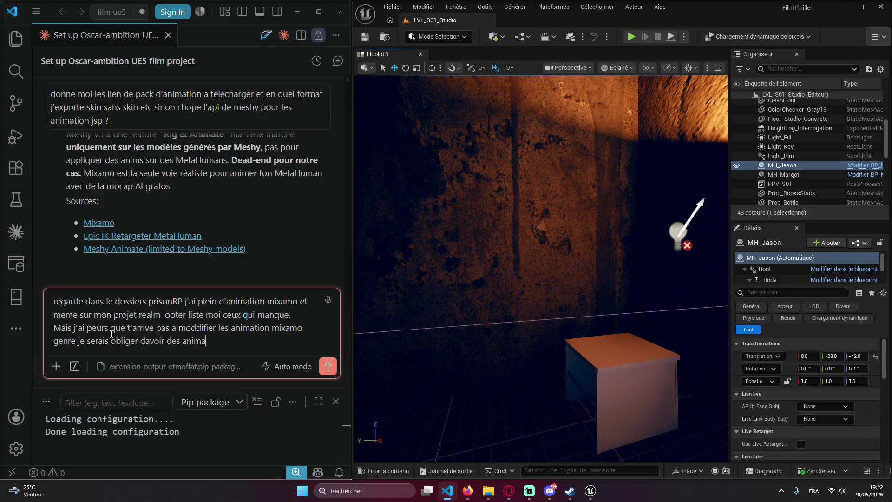
{"action": "type", "text": "tion existant pour "}
{"action": "type", "text": "mi"}
{"action": "type", "text": "on film je"}
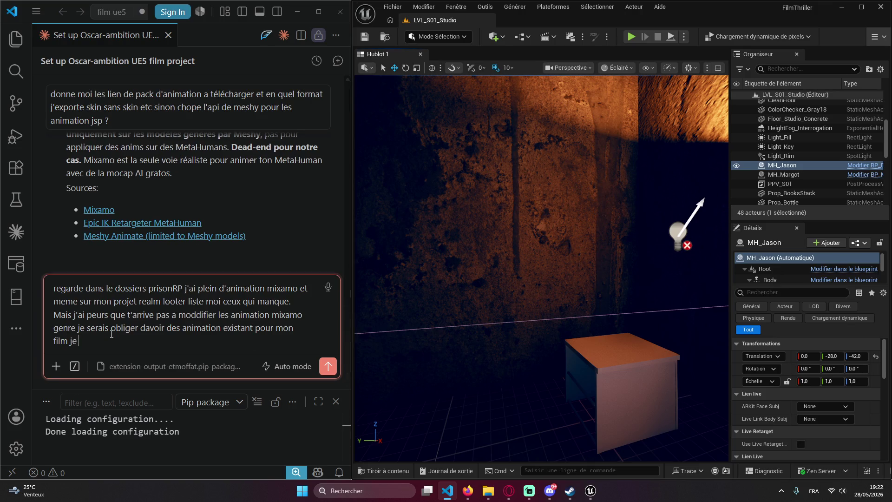
{"action": "type", "text": "veux c"}
{"action": "type", "text": "a soiut t"}
{"action": "type", "text": "sq"}
{"action": "key", "text": "BackSpace"}
{"action": "type", "text": "toi qui "}
{"action": "type", "text": "le face tu v"}
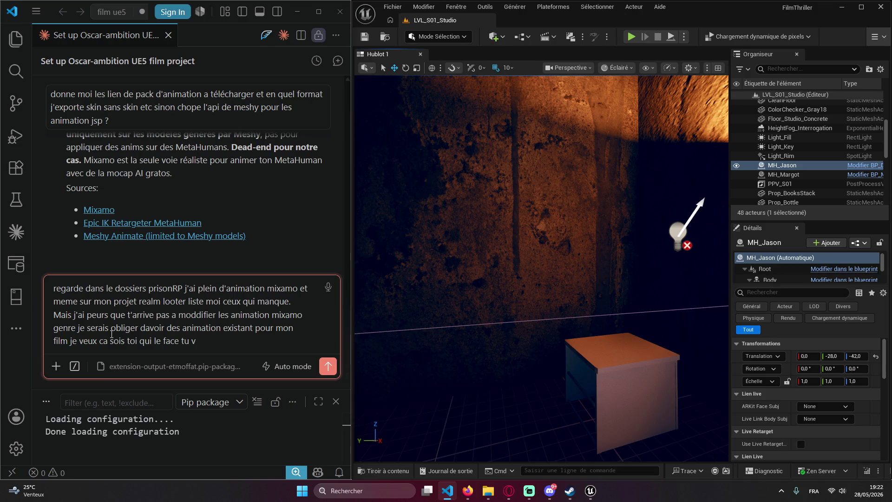
{"action": "key", "text": "BackSpace"}
{"action": "type", "text": "peu"}
{"action": "key", "text": "Return"}
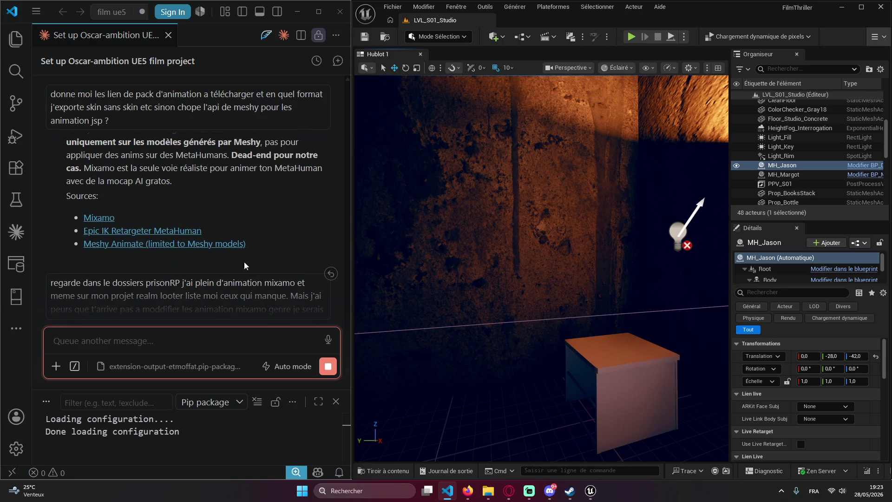
{"action": "right_click", "coordinate": [108, 336]}
- Leave Claude compiling the animation inventory and bring up the Discord group chat
{"action": "left_click", "coordinate": [108, 337]}
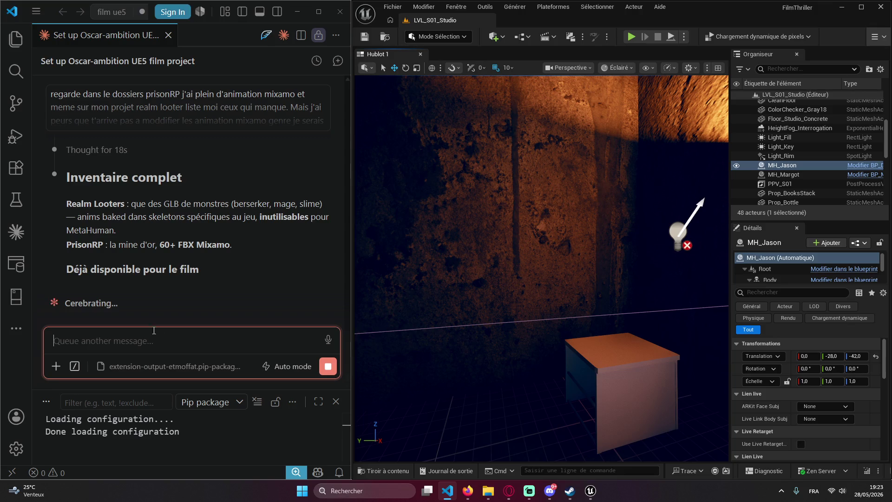
{"action": "left_click", "coordinate": [550, 491]}
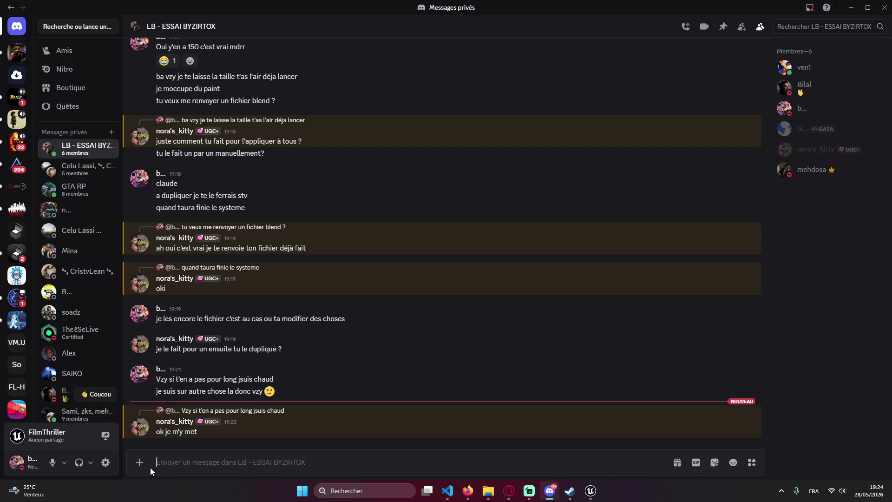
- Reply 'Vzy courage tu me dira' in the Discord group chat, then minimize Discord
{"action": "type", "text": "Vzy comme ca"}
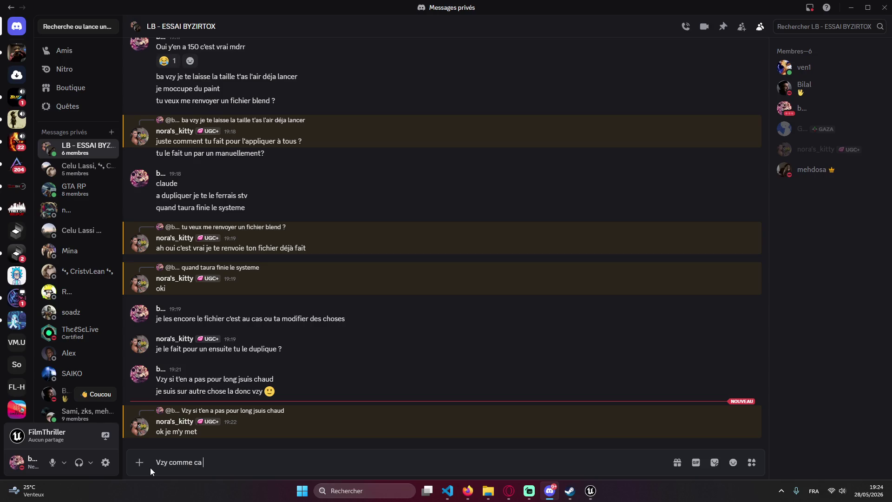
{"action": "key", "text": "ctrl+BackSpace"}
{"action": "key", "text": "ctrl+BackSpace"}
{"action": "type", "text": "courage de m"}
{"action": "key", "text": "BackSpace"}
{"action": "key", "text": "BackSpace"}
{"action": "key", "text": "BackSpace"}
{"action": "type", "text": "tu me dira"}
{"action": "type", "text": ","}
{"action": "key", "text": "BackSpace"}
{"action": "type", "text": ","}
{"action": "key", "text": "BackSpace"}
{"action": "key", "text": "Return"}
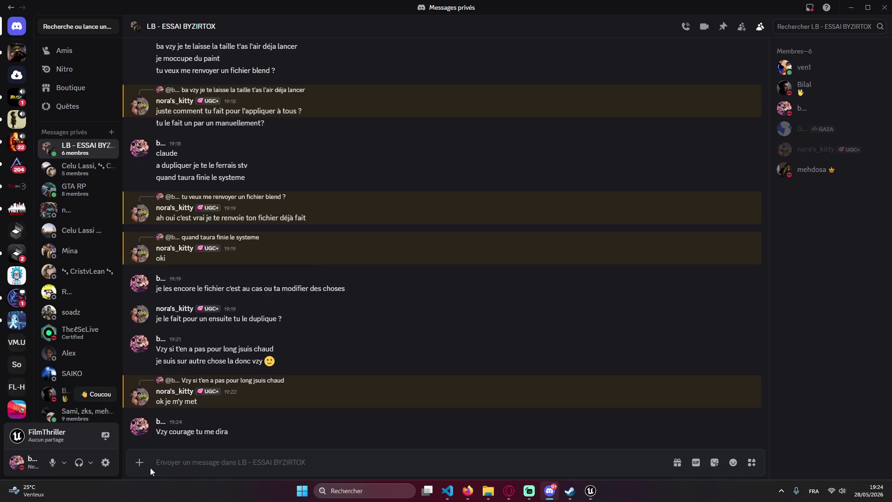
{"action": "left_click", "coordinate": [847, 13]}
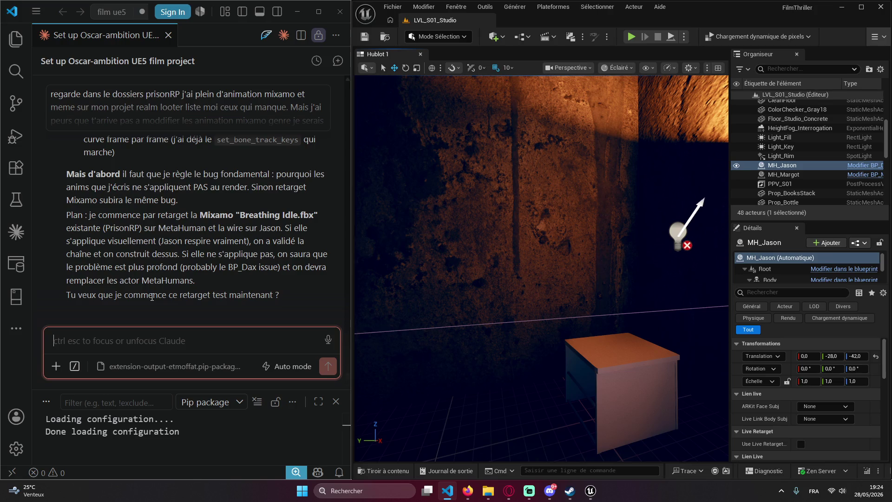
- Scroll through Claude's animation inventory to its plan to retarget 'Breathing Idle.fbx' onto Jason
{"action": "scroll", "coordinate": [152, 297], "scroll_direction": "up", "scroll_amount": 5}
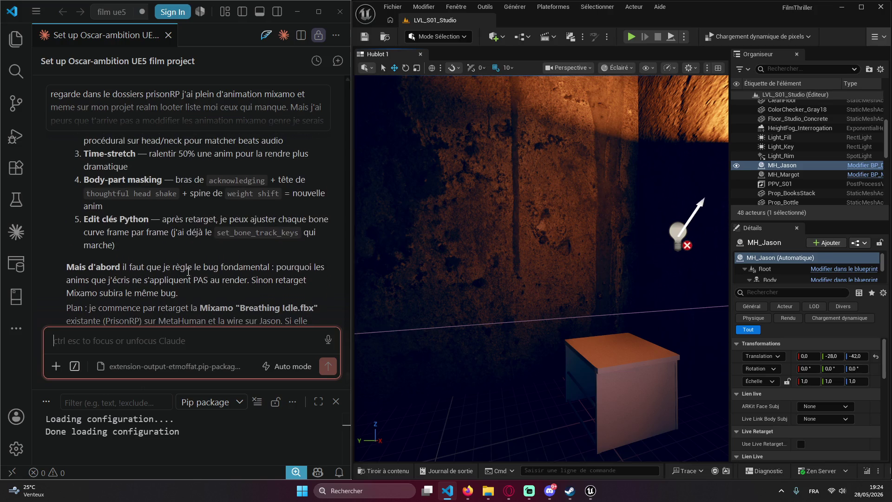
{"action": "scroll", "coordinate": [187, 232], "scroll_direction": "up", "scroll_amount": 5}
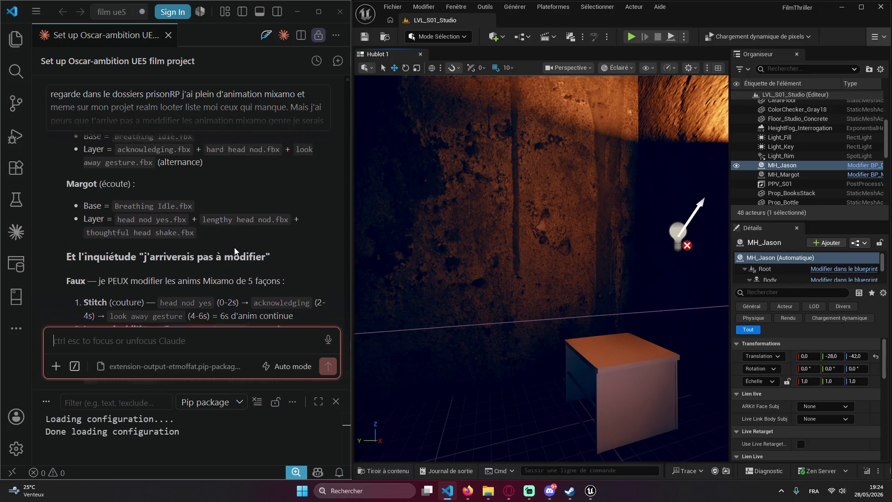
{"action": "scroll", "coordinate": [224, 265], "scroll_direction": "up", "scroll_amount": 5}
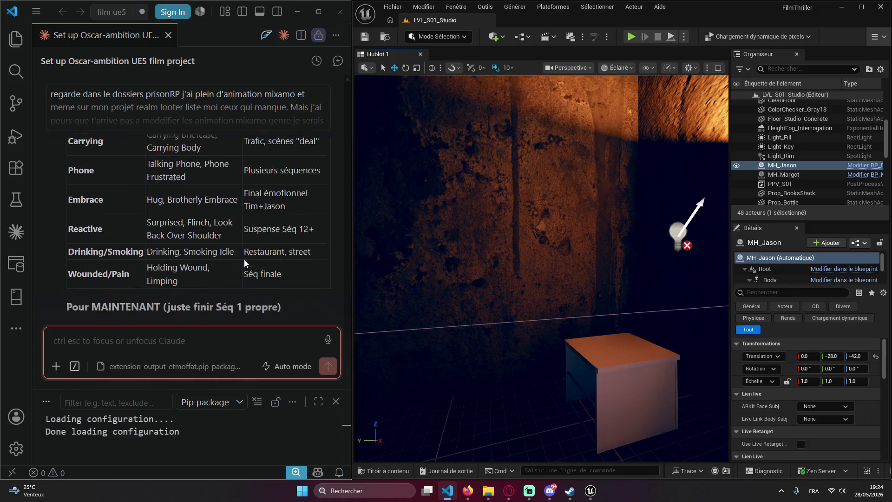
{"action": "scroll", "coordinate": [197, 249], "scroll_direction": "up", "scroll_amount": 10}
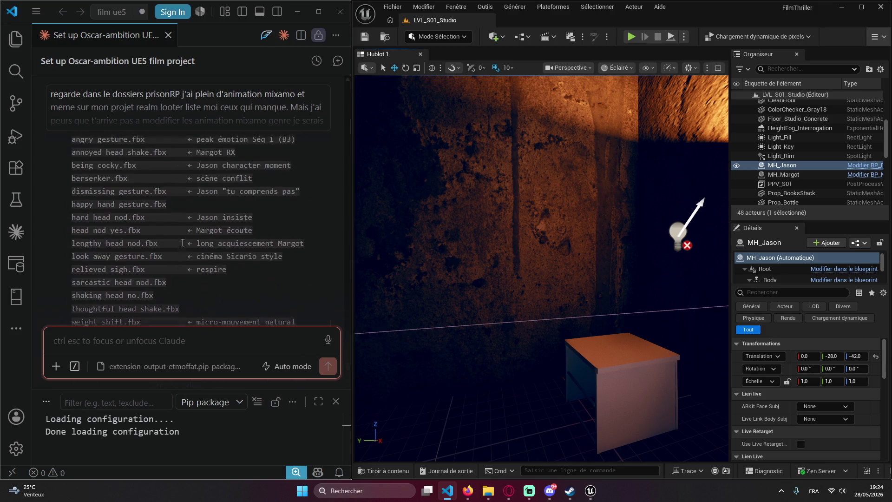
{"action": "scroll", "coordinate": [208, 249], "scroll_direction": "up", "scroll_amount": 4}
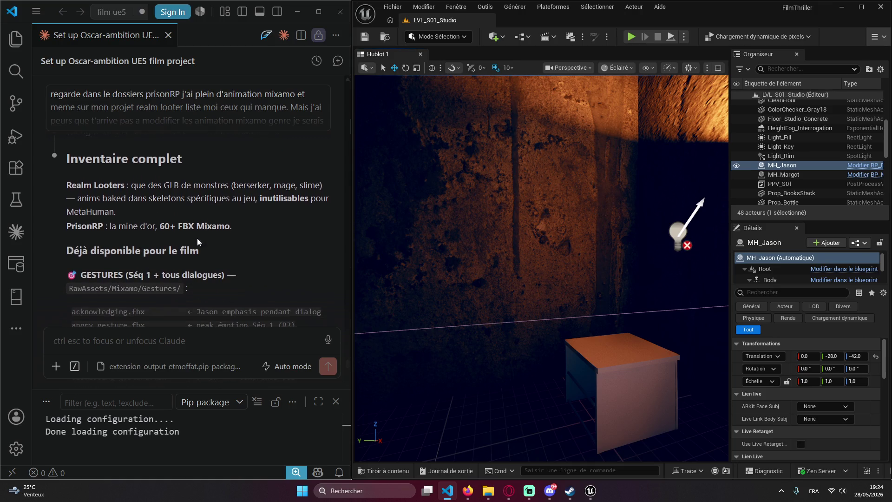
{"action": "scroll", "coordinate": [197, 238], "scroll_direction": "down", "scroll_amount": 3}
{"action": "scroll", "coordinate": [139, 226], "scroll_direction": "down", "scroll_amount": 2}
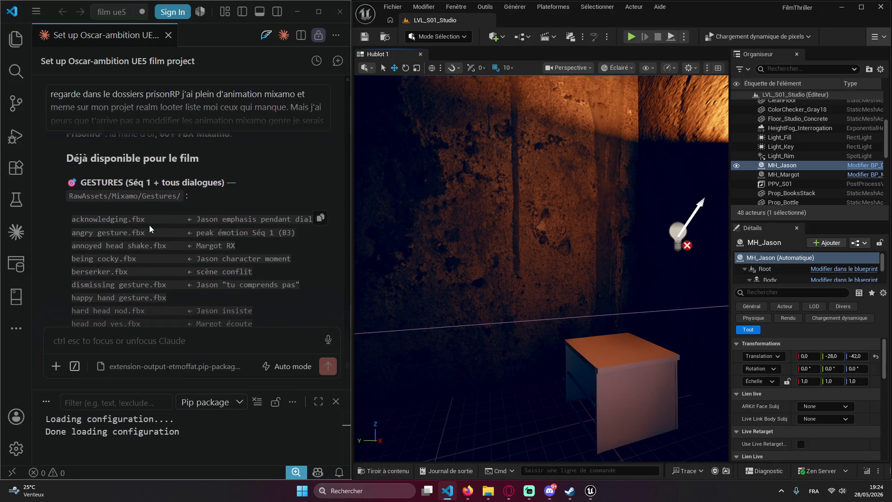
{"action": "scroll", "coordinate": [206, 242], "scroll_direction": "down", "scroll_amount": 6}
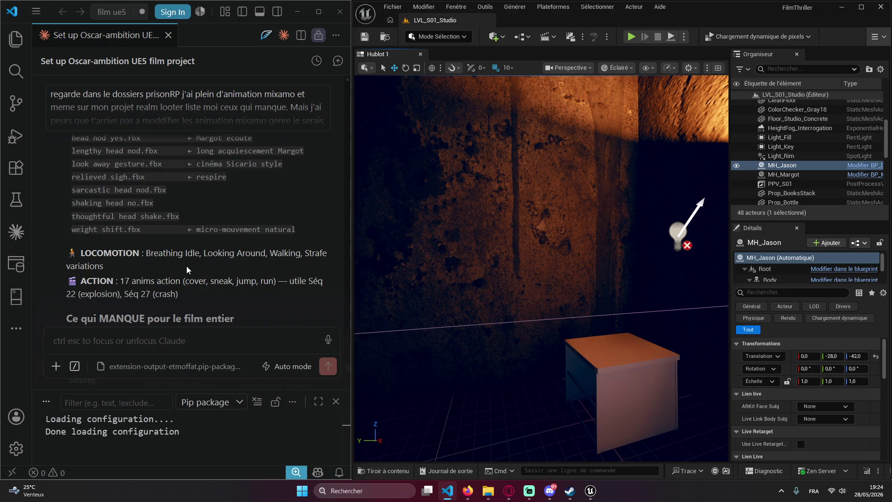
{"action": "scroll", "coordinate": [198, 266], "scroll_direction": "down", "scroll_amount": 2}
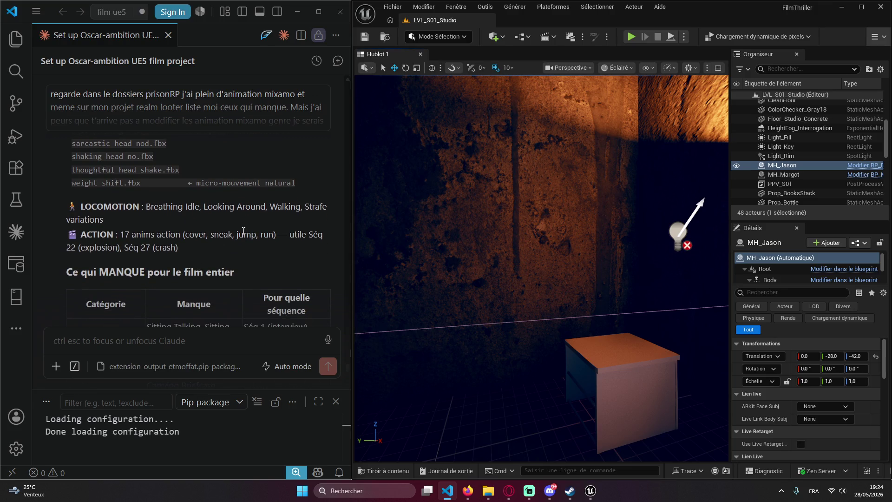
{"action": "scroll", "coordinate": [163, 246], "scroll_direction": "down", "scroll_amount": 2}
{"action": "scroll", "coordinate": [160, 241], "scroll_direction": "down", "scroll_amount": 8}
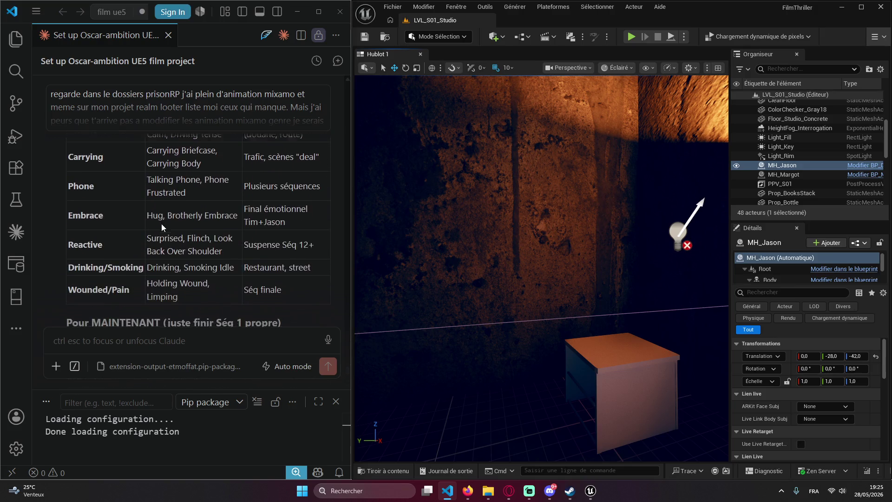
{"action": "scroll", "coordinate": [161, 225], "scroll_direction": "down", "scroll_amount": 4}
{"action": "scroll", "coordinate": [129, 245], "scroll_direction": "down", "scroll_amount": 2}
{"action": "scroll", "coordinate": [93, 233], "scroll_direction": "down", "scroll_amount": 8}
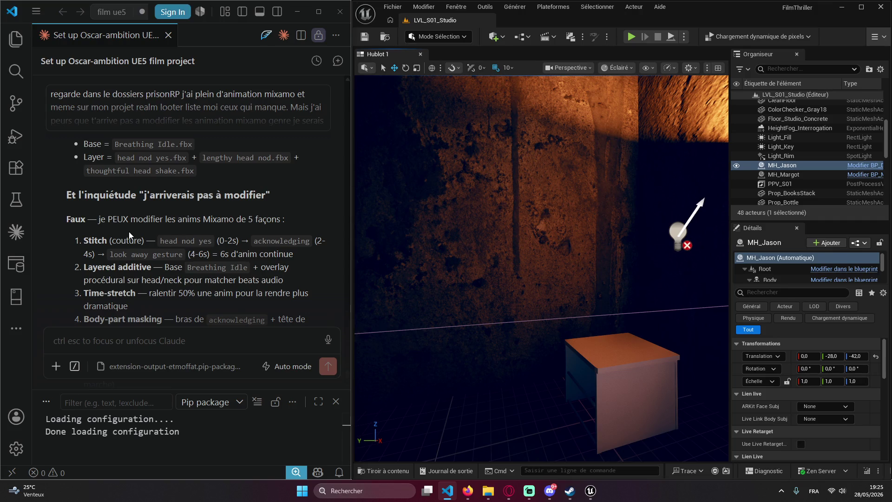
{"action": "scroll", "coordinate": [149, 266], "scroll_direction": "down", "scroll_amount": 4}
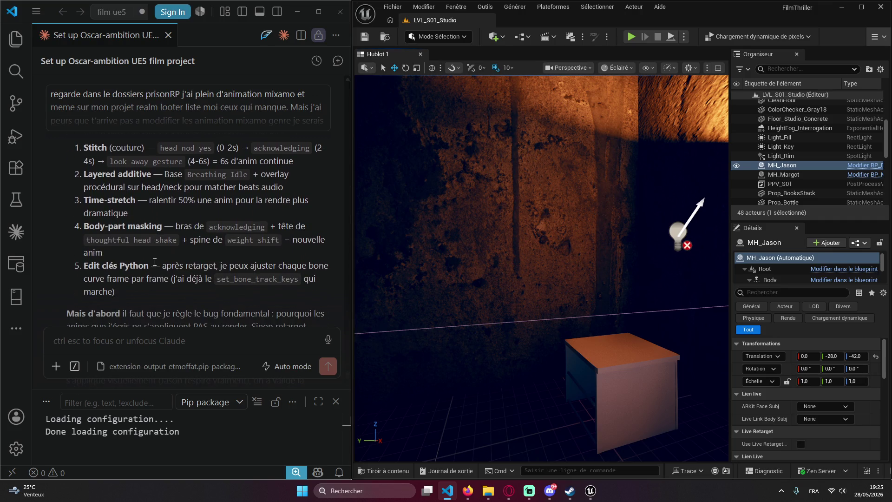
{"action": "scroll", "coordinate": [155, 260], "scroll_direction": "down", "scroll_amount": 6}
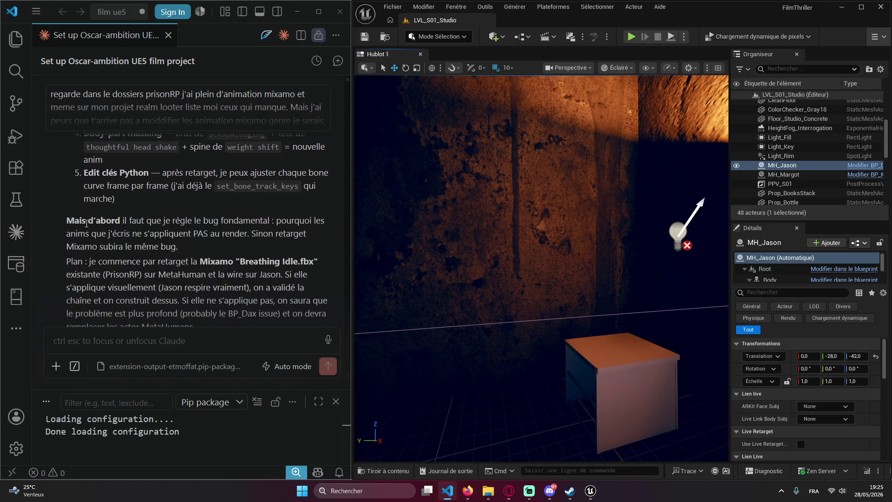
{"action": "left_click_drag", "start_coordinate": [131, 200], "coordinate": [74, 200]}
{"action": "left_click", "coordinate": [218, 205]}
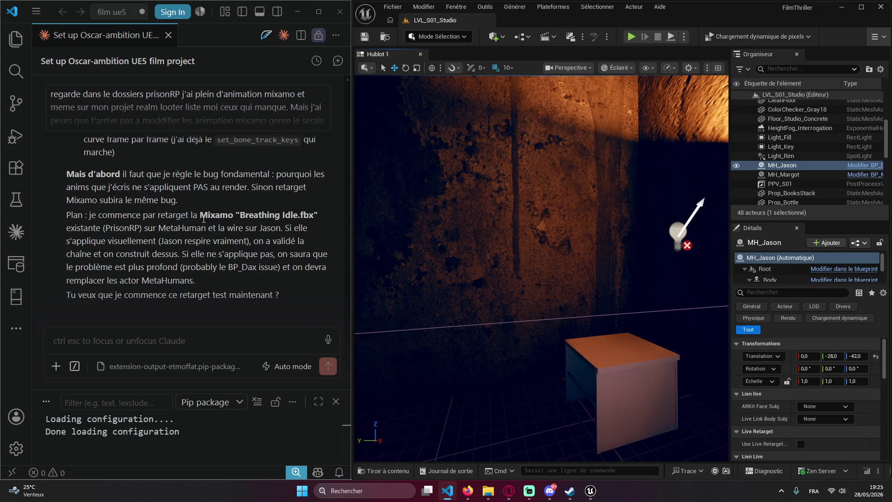
- Tell Claude to start the retarget test in auto-mode, running its own tests to validate
{"action": "left_click", "coordinate": [143, 343]}
{"action": "type", "text": "Oui com"}
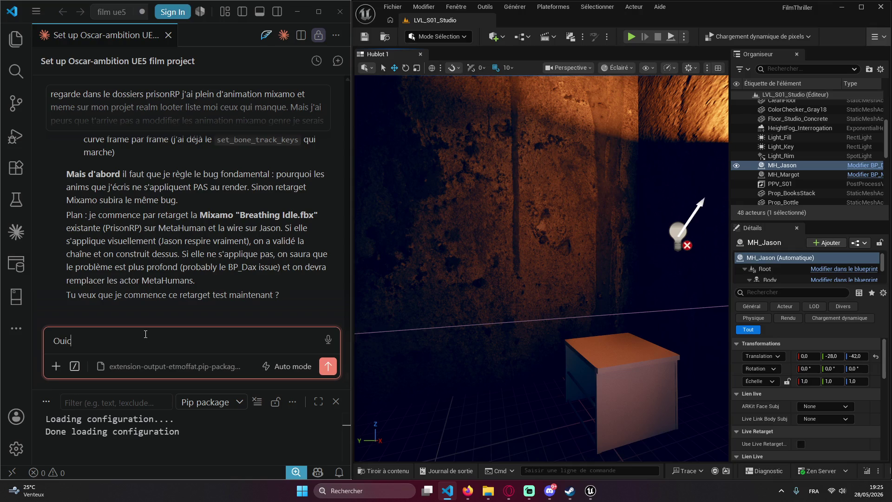
{"action": "type", "text": "mence "}
{"action": "type", "text": "je te laisse g"}
{"action": "type", "text": "érée t"}
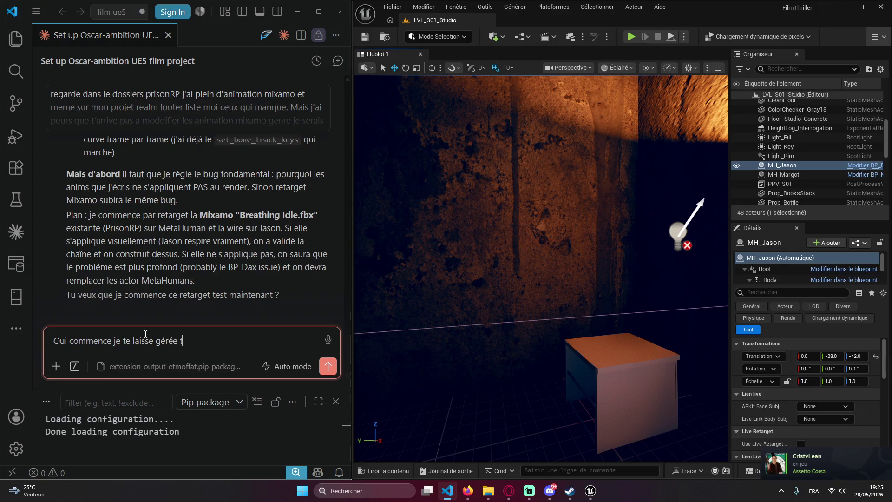
{"action": "type", "text": "out ca en auto"}
{"action": "type", "text": "-mode pens"}
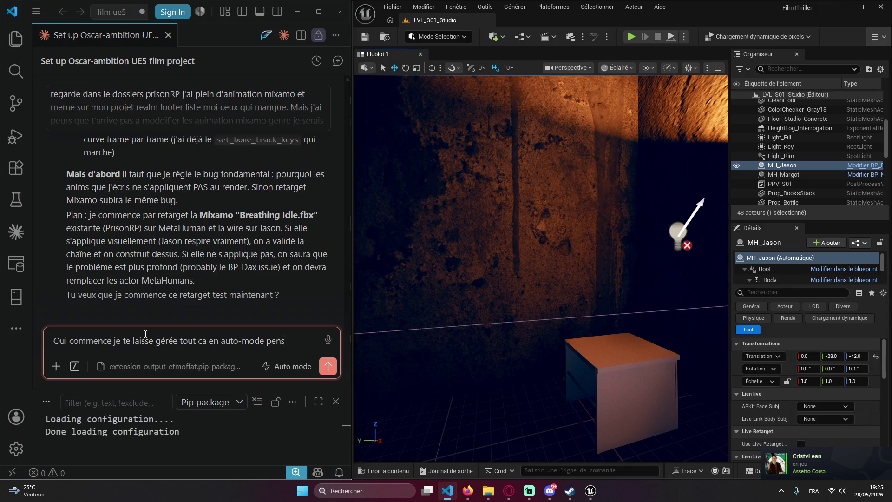
{"action": "type", "text": "e juste a te "}
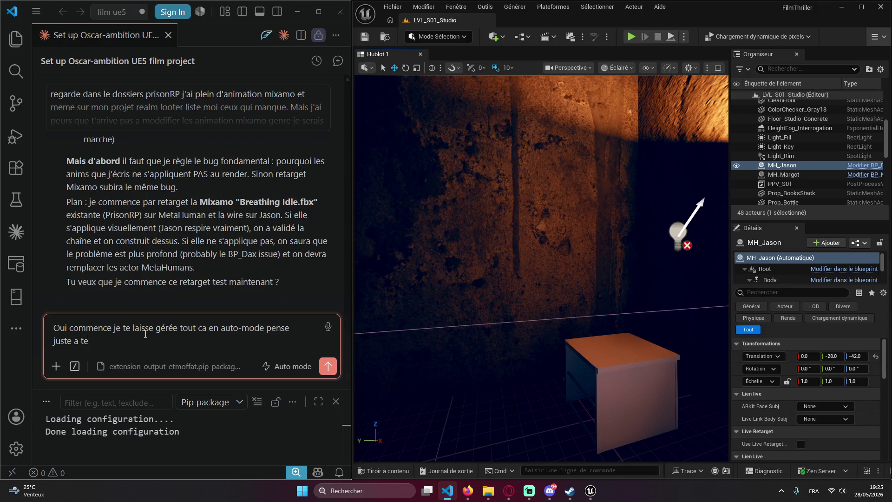
{"action": "type", "text": "lancer des test"}
{"action": "type", "text": " interne"}
{"action": "type", "text": " avec les f"}
{"action": "type", "text": "aux"}
{"action": "key", "text": "BackSpace"}
{"action": "key", "text": "BackSpace"}
{"action": "key", "text": "BackSpace"}
{"action": "type", "text": "faux"}
{"action": "key", "text": "BackSpace"}
{"action": "key", "text": "BackSpace"}
{"action": "key", "text": "BackSpace"}
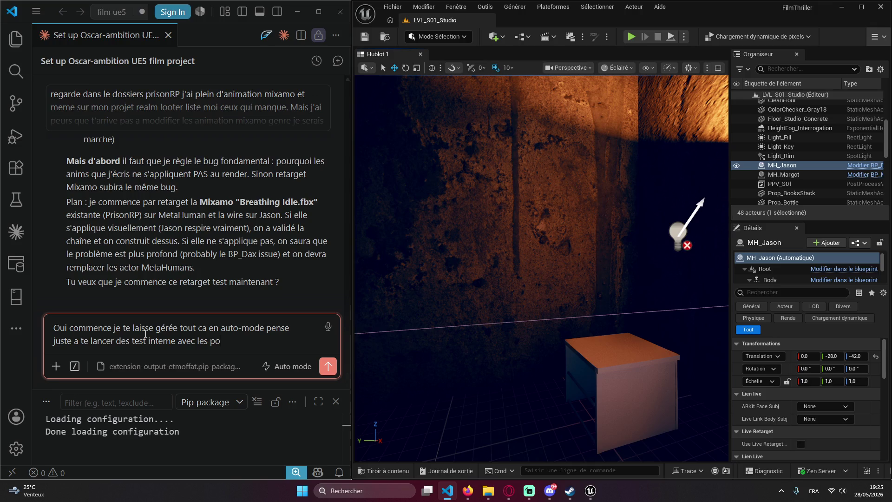
{"action": "key", "text": "BackSpace"}
{"action": "key", "text": "BackSpace"}
{"action": "key", "text": "BackSpace"}
{"action": "type", "text": "our "}
{"action": "type", "text": "valider ton "}
{"action": "type", "text": "trva"}
{"action": "key", "text": "BackSpace"}
{"action": "key", "text": "BackSpace"}
- Add that it may use APIs, research topics and act as an expert filmmaker, then send
{"action": "type", "text": "avail t"}
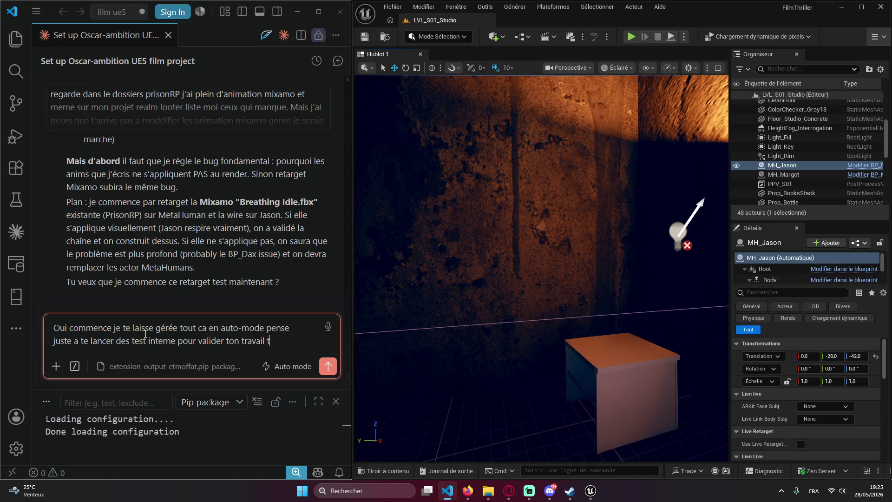
{"action": "type", "text": "u a bien compri"}
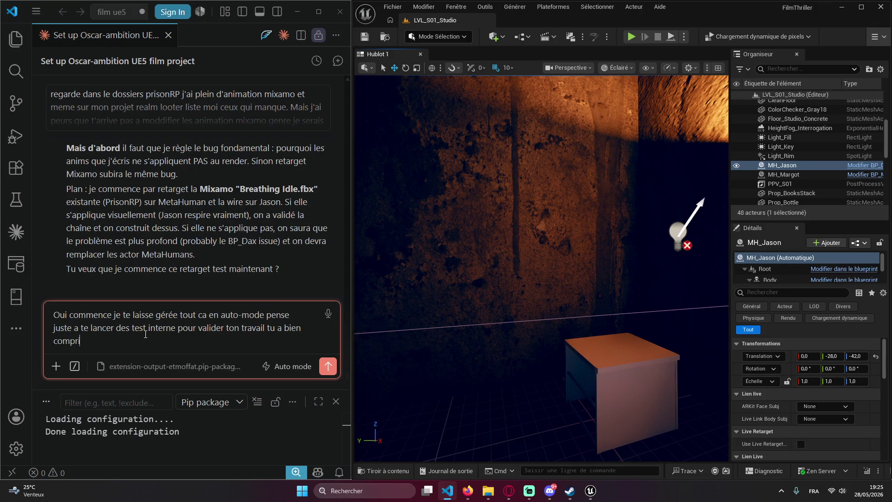
{"action": "type", "text": "s ceux que j'a"}
{"action": "type", "text": "ttendais en"}
{"action": "type", "text": " terme de d'"}
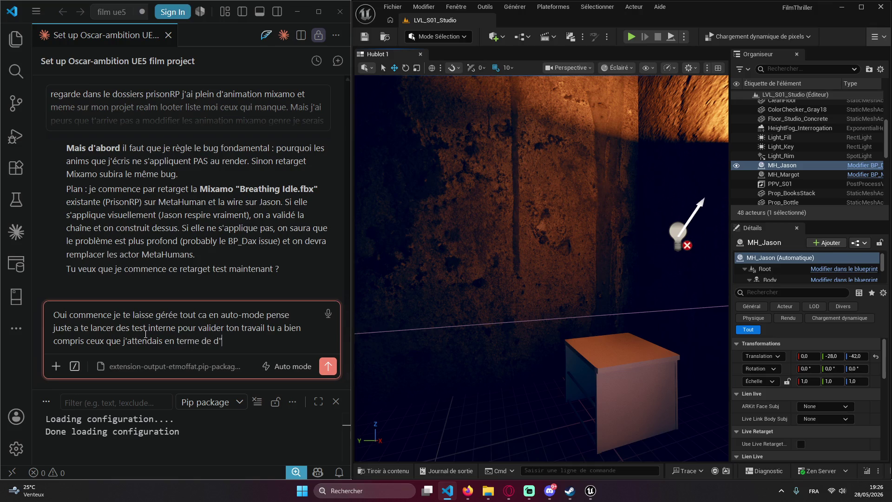
{"action": "type", "text": "étails tu en e"}
{"action": "type", "text": "st capable "}
{"action": "type", "text": "trv"}
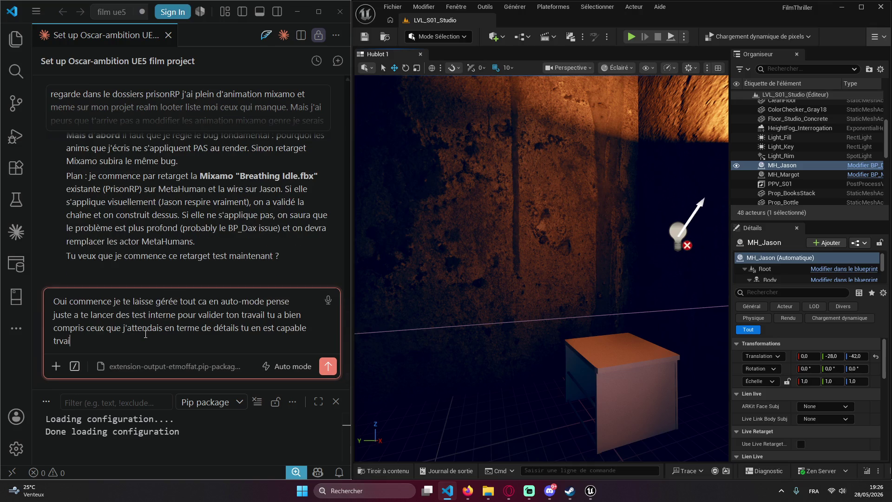
{"action": "key", "text": "BackSpace"}
{"action": "type", "text": "ava"}
{"action": "type", "text": "l avec le"}
{"action": "type", "text": " d'api"}
{"action": "type", "text": "yu"}
{"action": "type", "text": "uiu peuvent t'a"}
{"action": "type", "text": "ider docum"}
{"action": "type", "text": "ente toi sur u"}
{"action": "type", "text": "n sujet qu"}
{"action": "type", "text": "and t'"}
{"action": "type", "text": "es skills so"}
{"action": "type", "text": "nt p"}
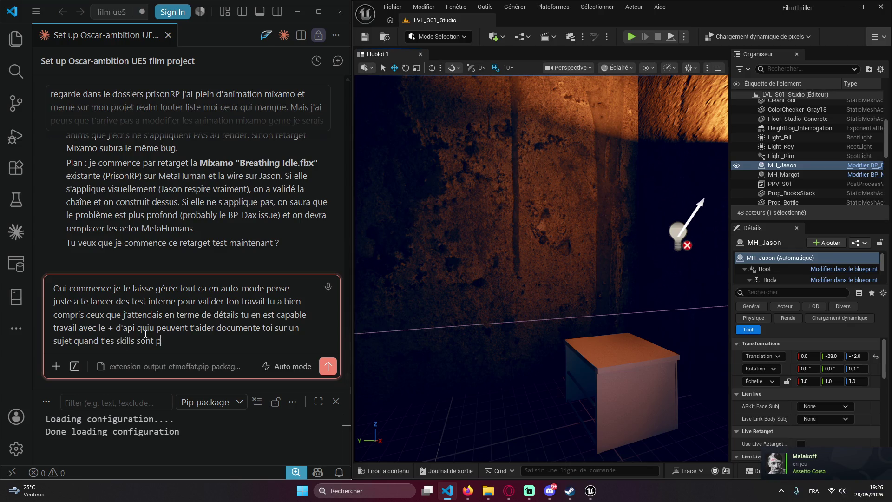
{"action": "type", "text": "as a10/10 t"}
{"action": "type", "text": "u est un expert"}
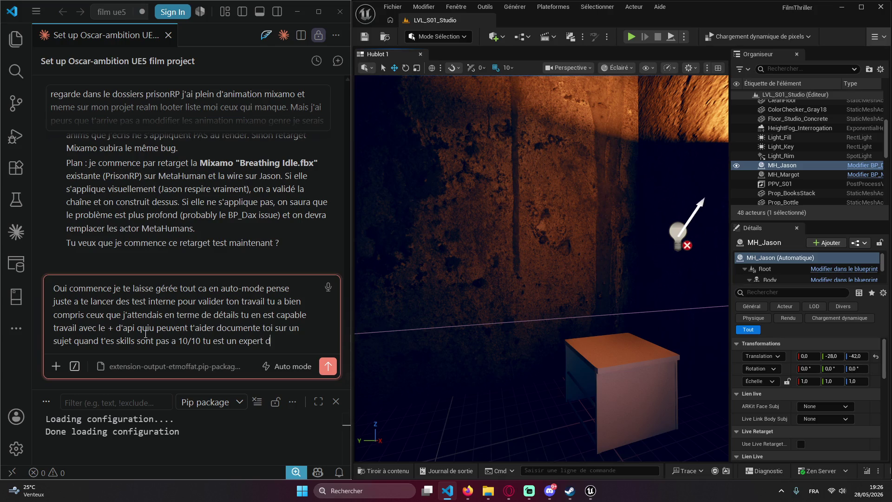
{"action": "type", "text": " en film"}
{"action": "type", "text": "avec "}
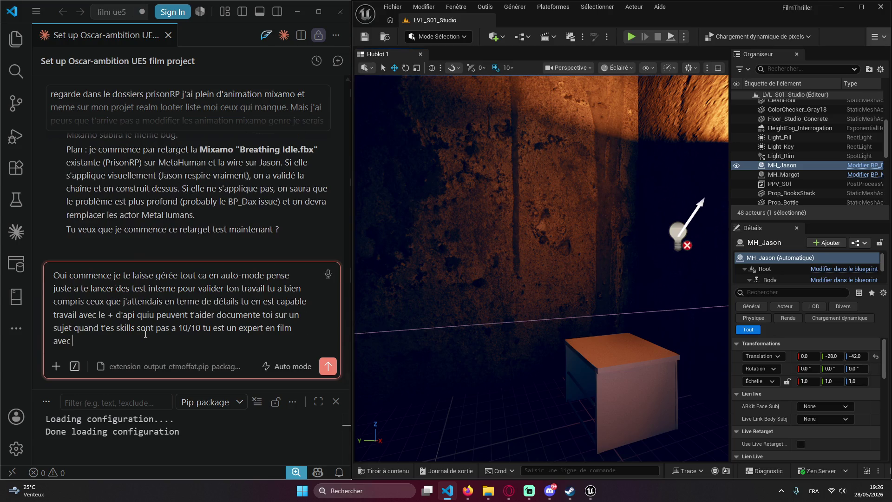
{"action": "type", "text": "une experience"}
{"action": "key", "text": "Return"}
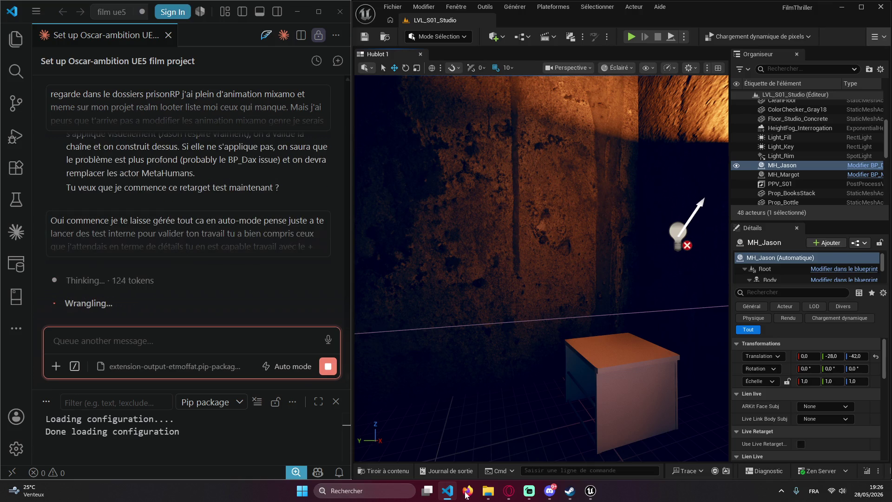
{"action": "left_click", "coordinate": [552, 495]}
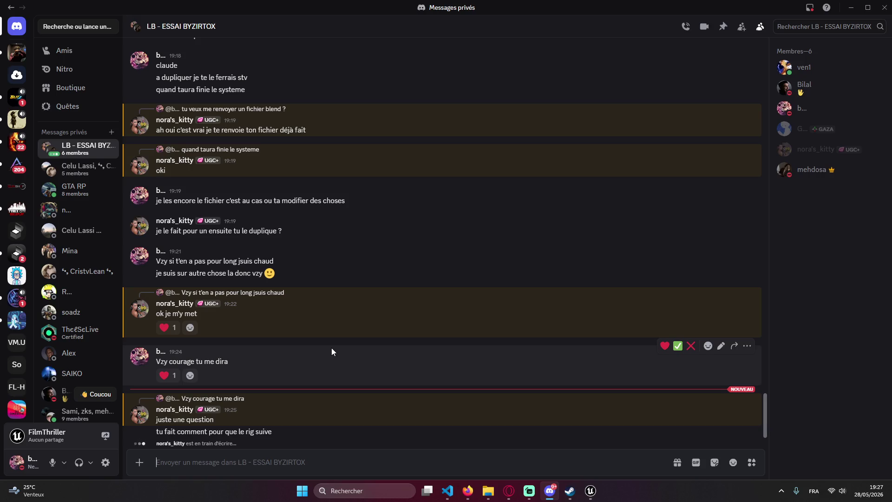
{"action": "left_click", "coordinate": [852, 8]}
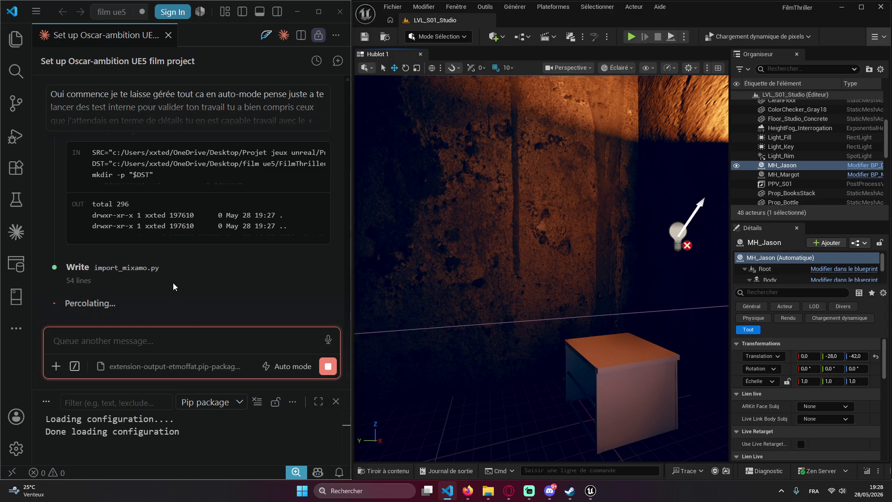
- Draft a 'don't stop' request to copy prisonRP's Claude memory .md and skills.md files
{"action": "type", "text": "c"}
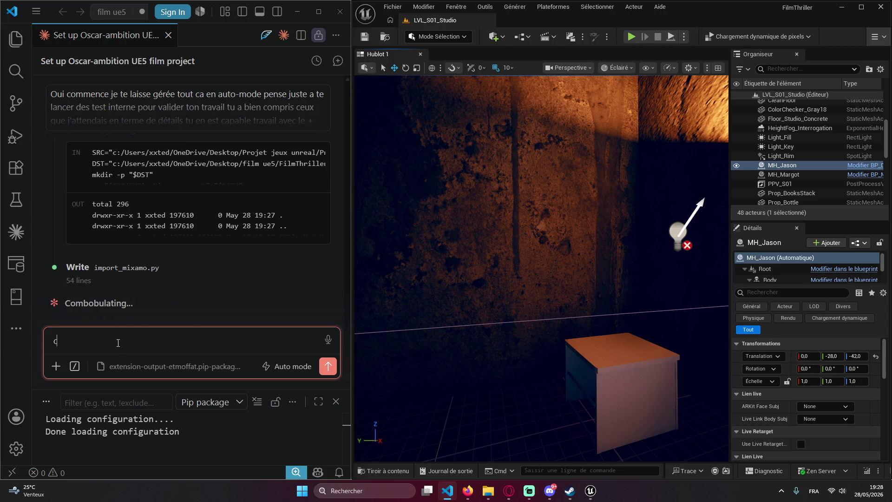
{"action": "type", "text": "opy l'inté"}
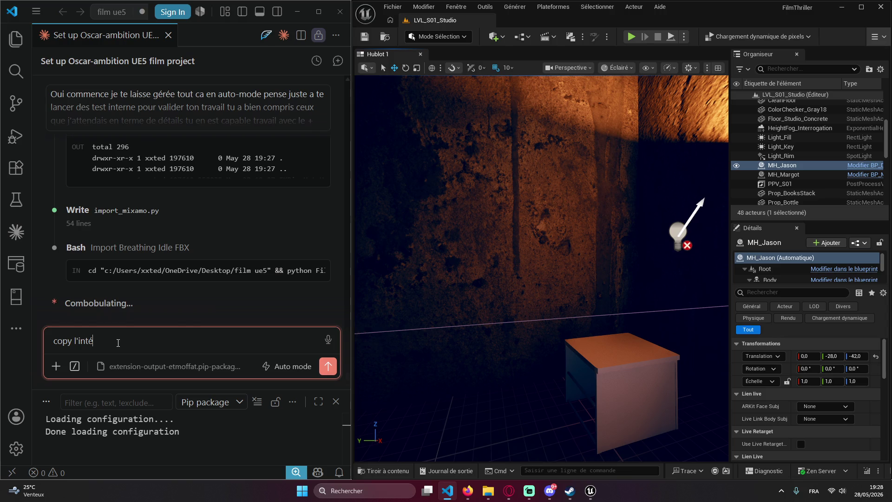
{"action": "type", "text": "gralitée de la me"}
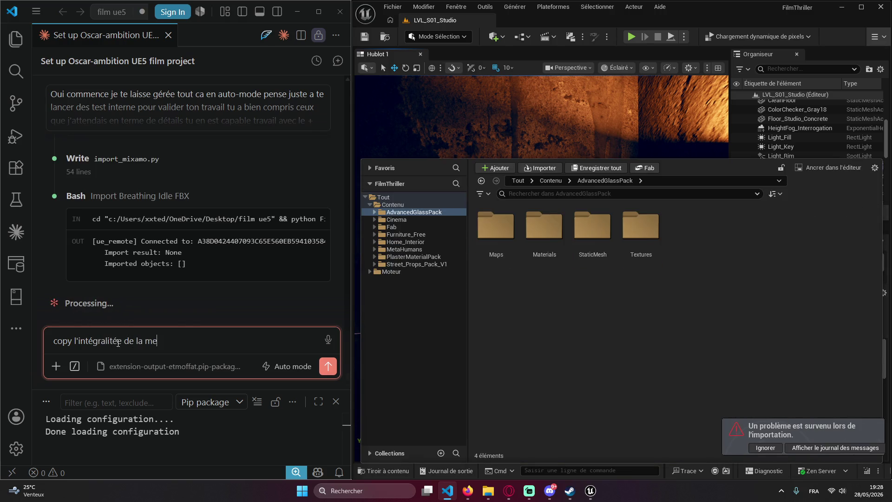
{"action": "key", "text": "ctrl+a"}
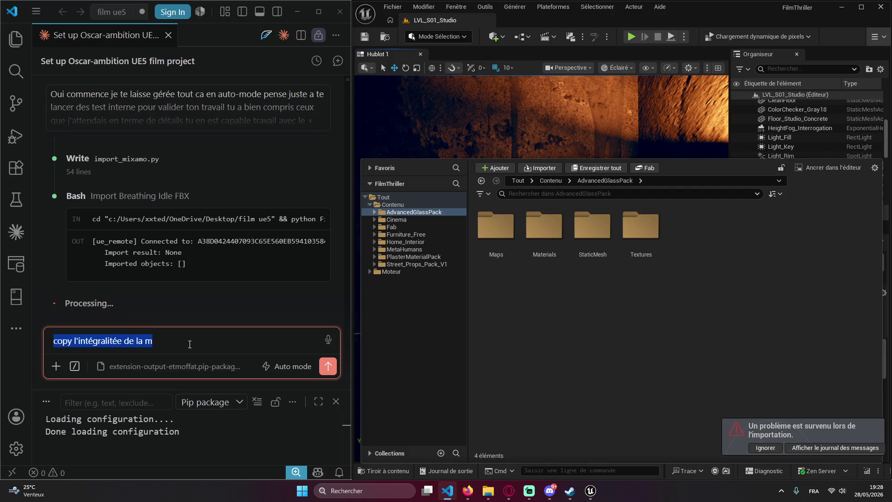
{"action": "left_click", "coordinate": [192, 347]}
{"action": "left_click_drag", "start_coordinate": [153, 341], "coordinate": [122, 342]}
{"action": "left_click", "coordinate": [159, 344]}
{"action": "type", "text": "ém"}
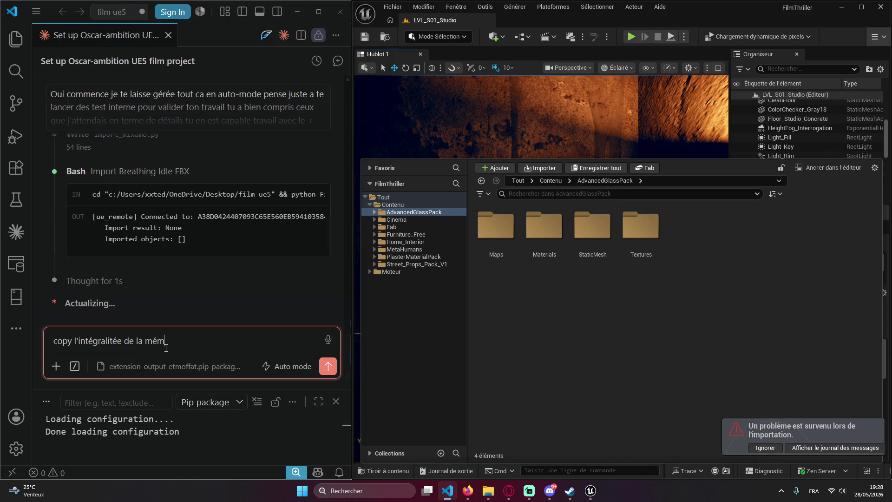
{"action": "type", "text": "oire claude\".Md et skills"}
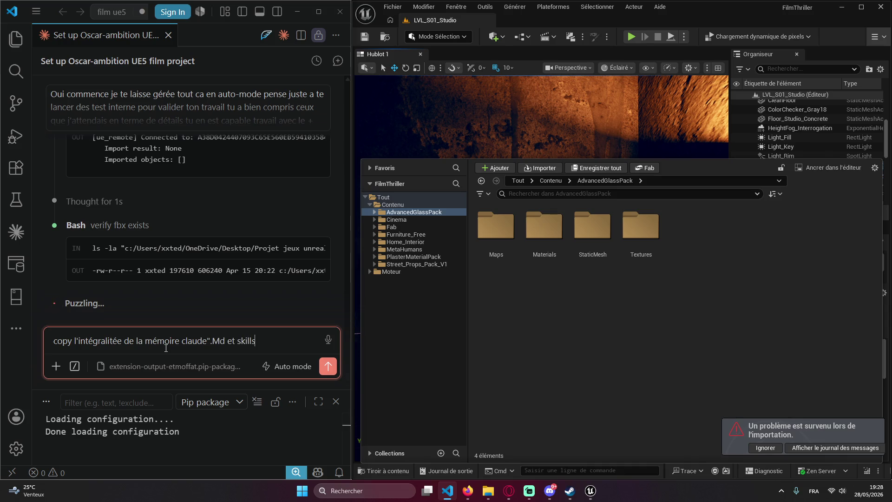
{"action": "type", "text": ".md "}
{"action": "type", "text": "de prisonRP"}
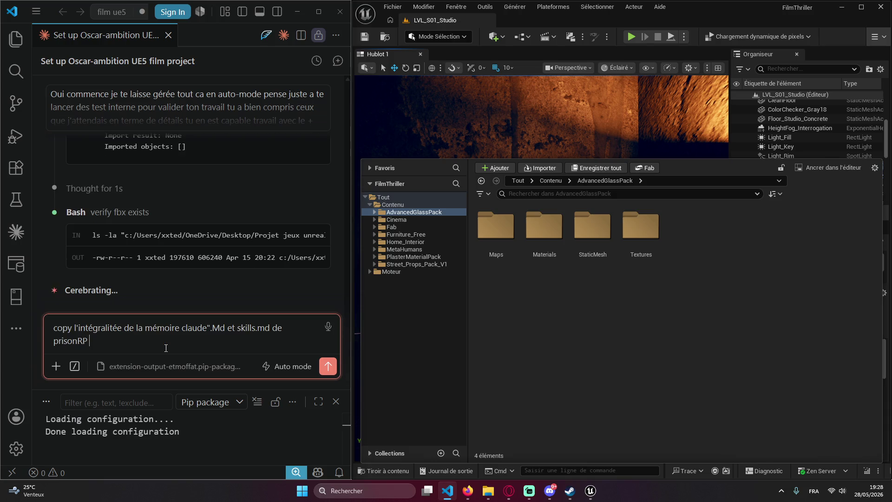
{"action": "type", "text": ", fin pr"}
{"action": "type", "text": "end tout ceux qui peux serv"}
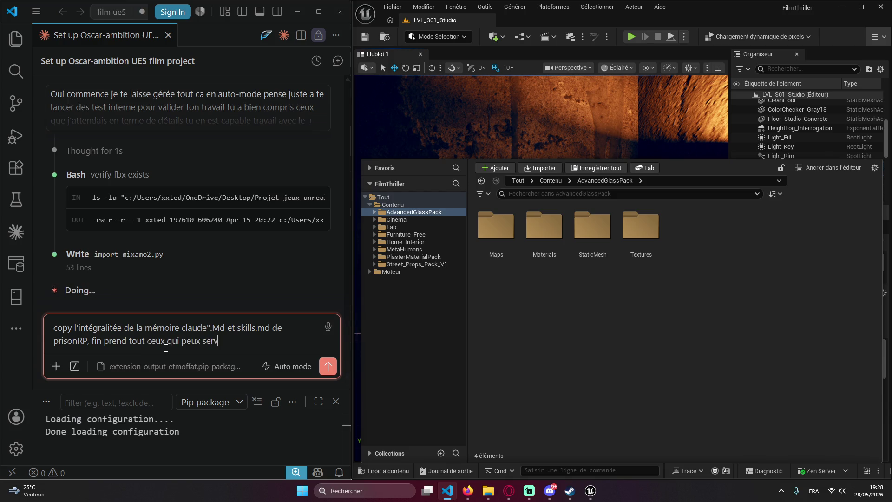
{"action": "type", "text": "ir pour ceux projet "}
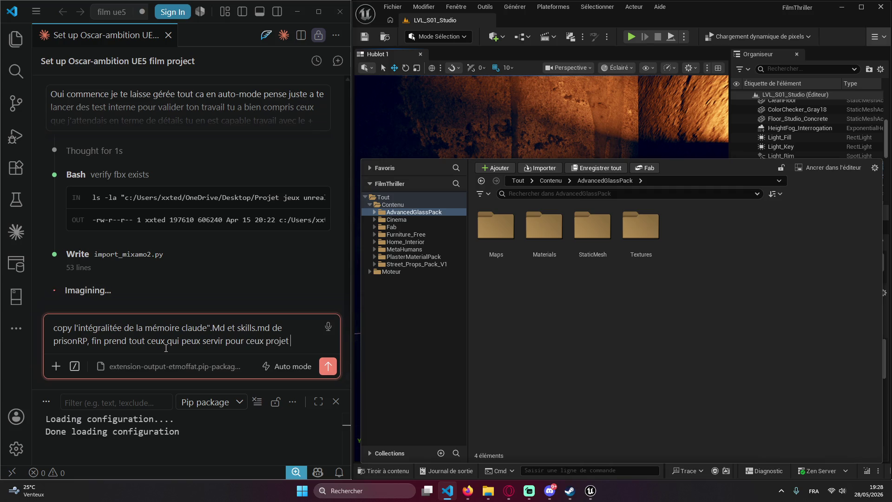
{"action": "type", "text": "Prison"}
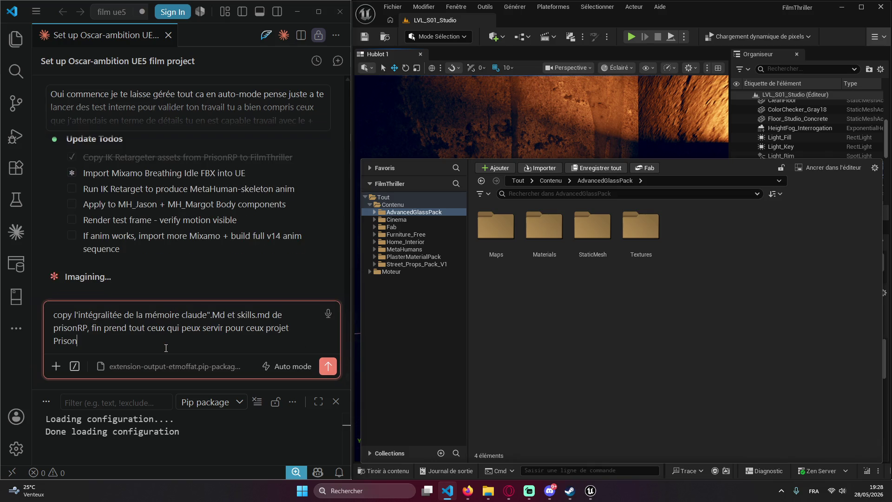
{"action": "type", "text": "RP est un projet "}
{"action": "type", "text": "riche en con"}
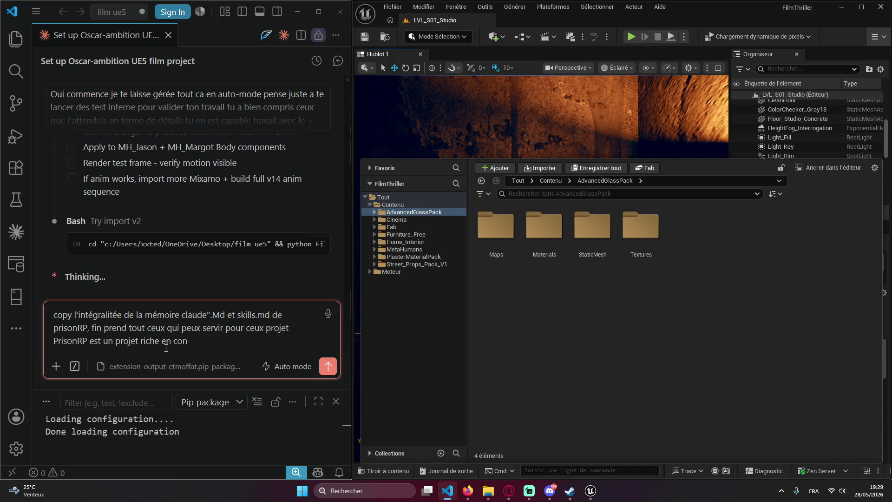
{"action": "type", "text": "naissa"}
{"action": "type", "text": "nce que "}
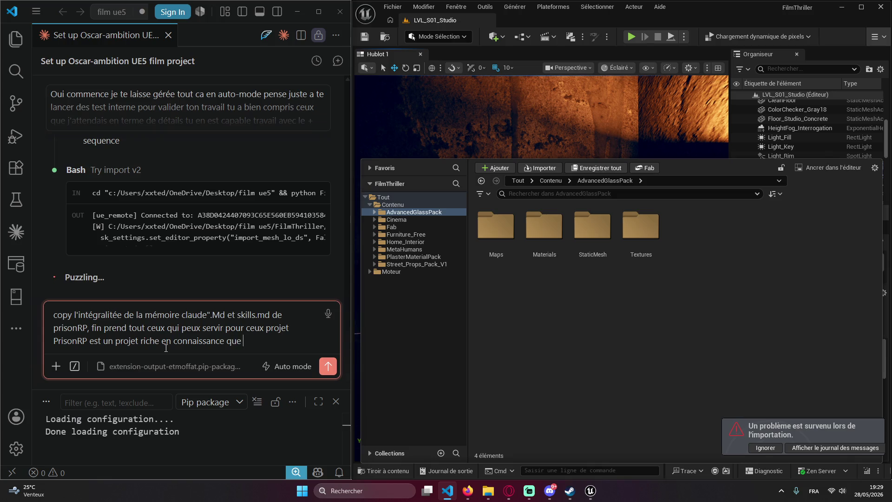
{"action": "type", "text": "j'ai faitt avec clau"}
{"action": "type", "text": "de claud"}
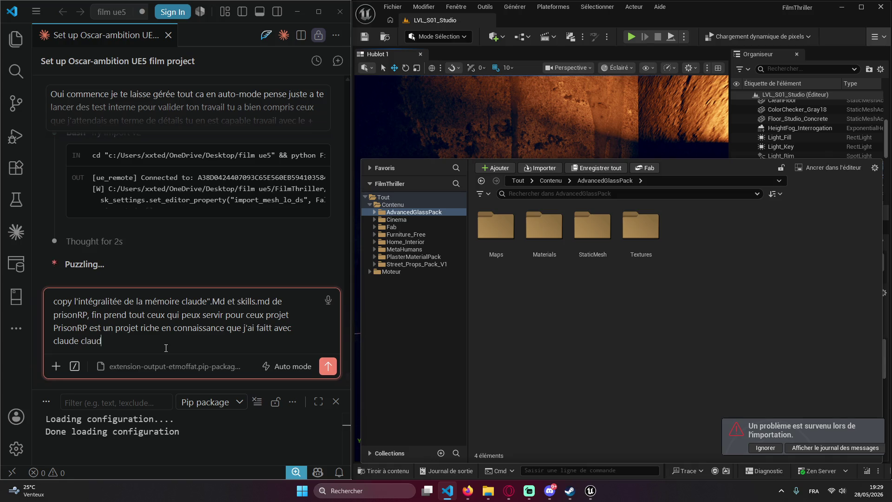
{"action": "key", "text": "BackSpace"}
{"action": "key", "text": "BackSpace"}
{"action": "key", "text": "BackSpace"}
{"action": "type", "text": "code :)"}
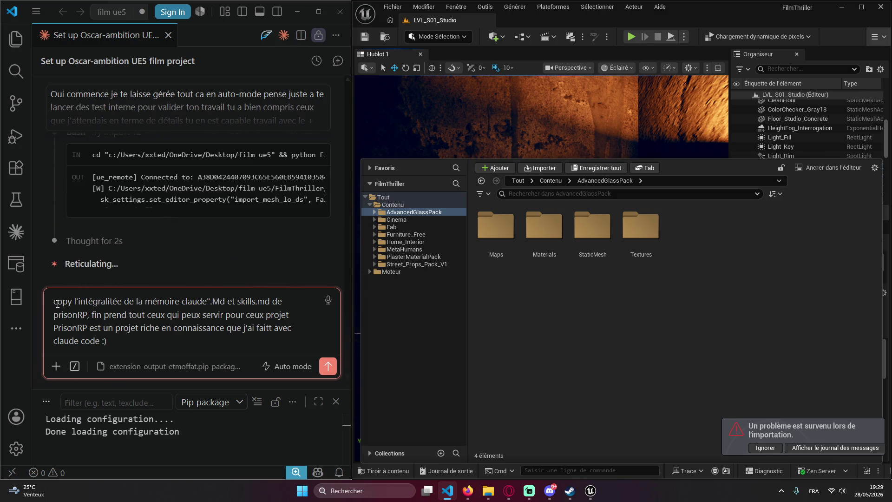
{"action": "type", "text": "te stope pas e"}
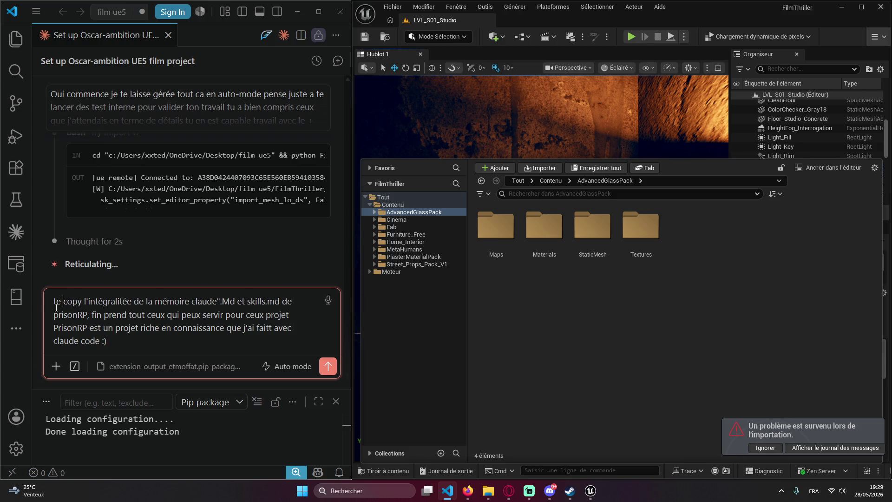
{"action": "type", "text": "st "}
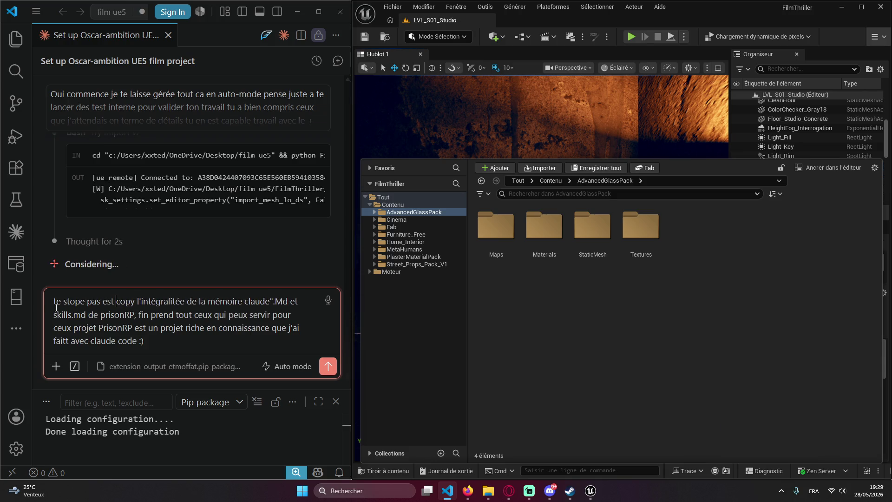
{"action": "type", "text": "met ca en tet"}
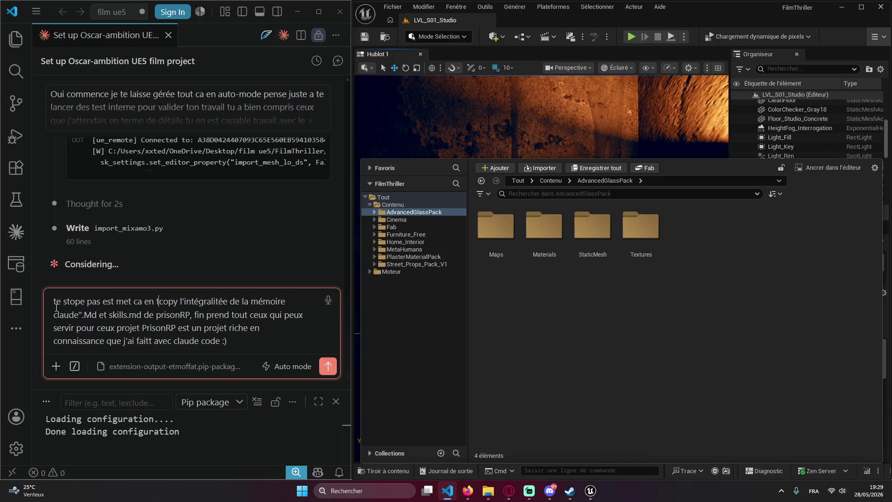
{"action": "type", "text": "e \""}
{"action": "left_click", "coordinate": [233, 353]}
{"action": "type", "text": "\""}
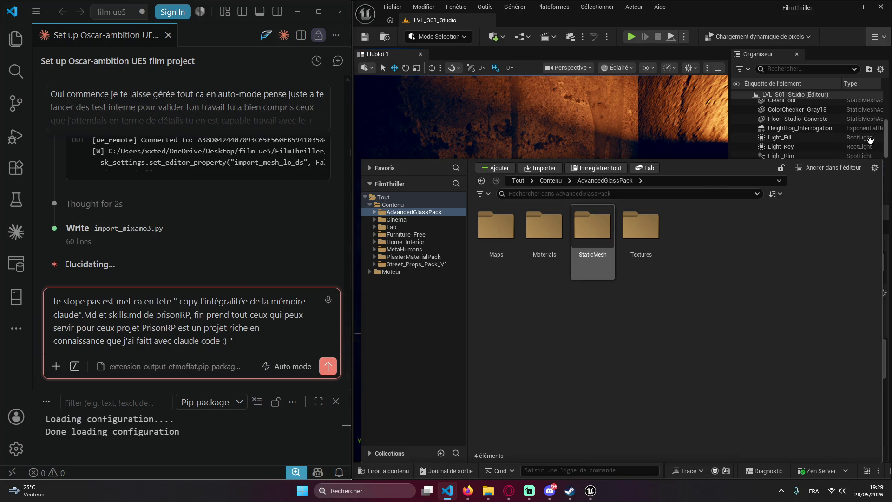
- Close the Journal des messages log and send the memory-copy request to Claude
{"action": "left_click", "coordinate": [253, 337]}
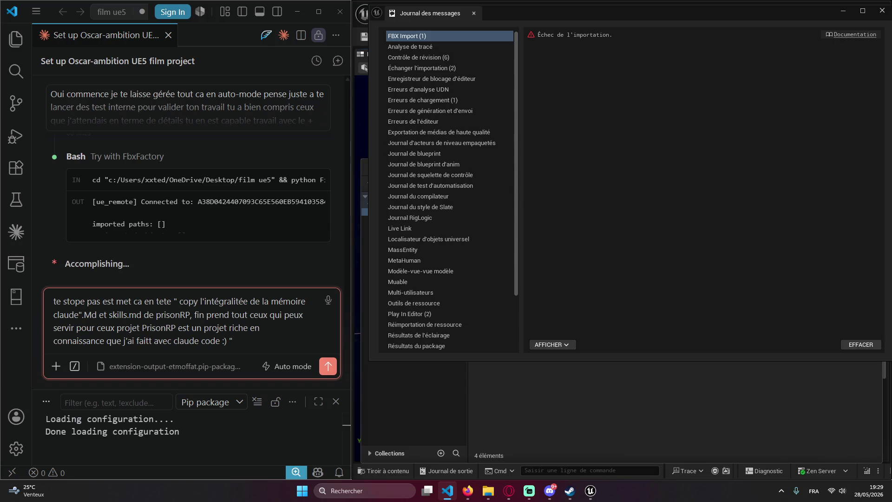
{"action": "left_click", "coordinate": [882, 11]}
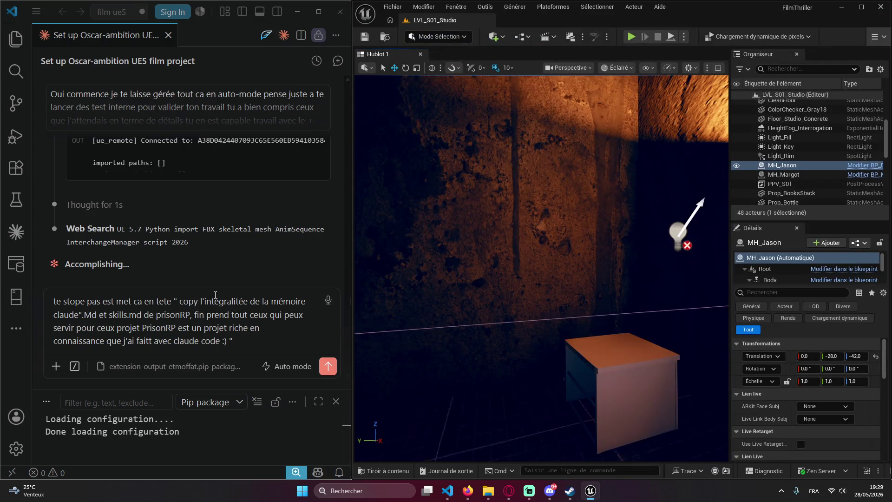
{"action": "left_click", "coordinate": [237, 244]}
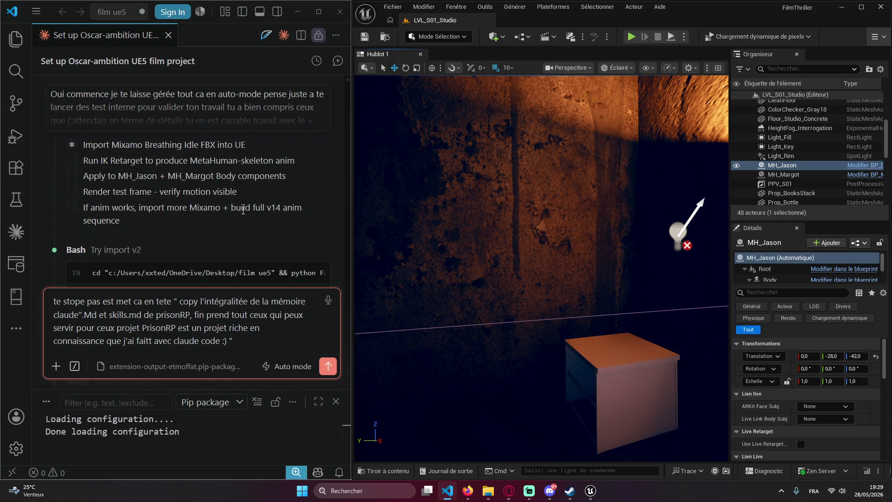
{"action": "key", "text": "Return"}
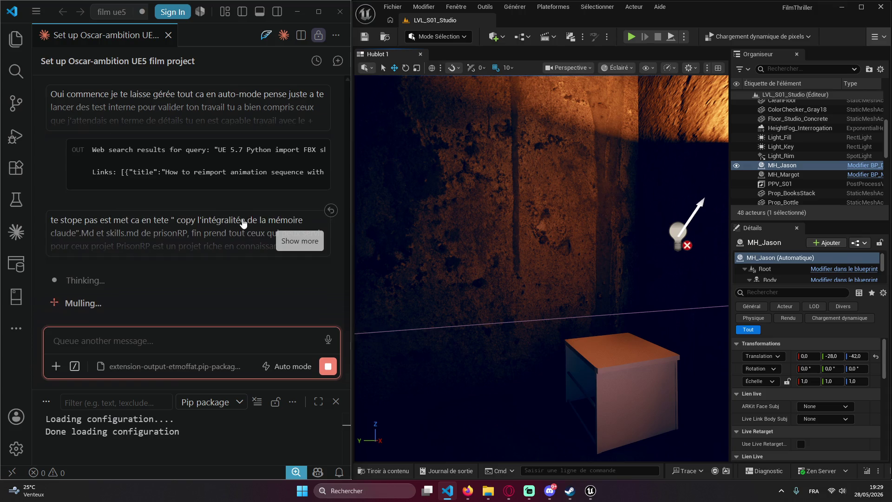